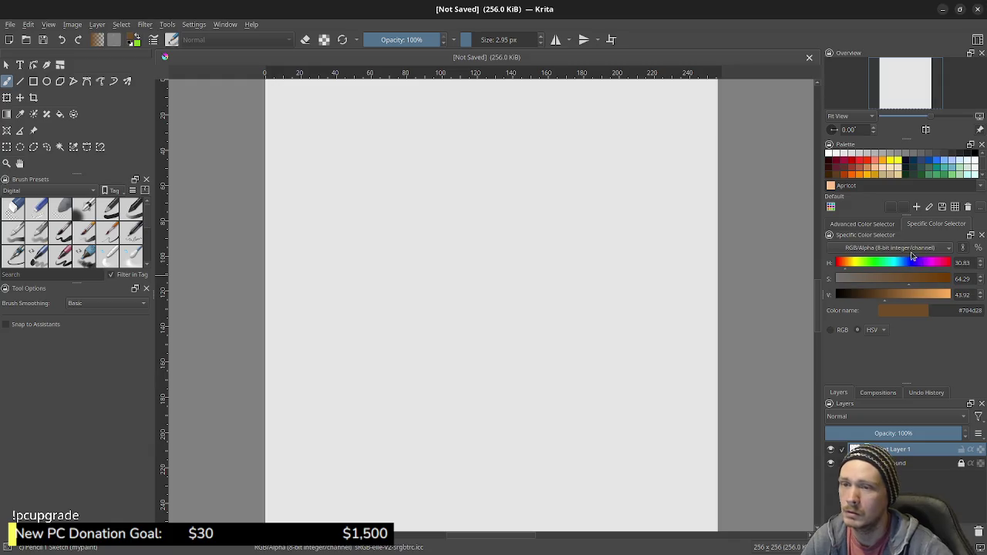
Mix a sky blue with the HSV sliders and fill the whole canvas with it.
left_click(905, 262)
left_click_drag(896, 301, 908, 300)
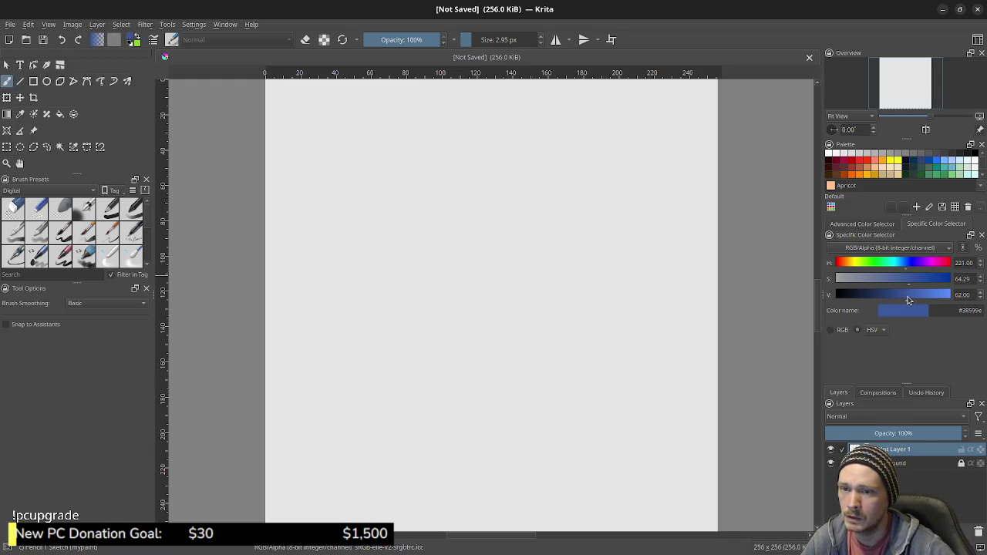
left_click_drag(905, 265, 918, 298)
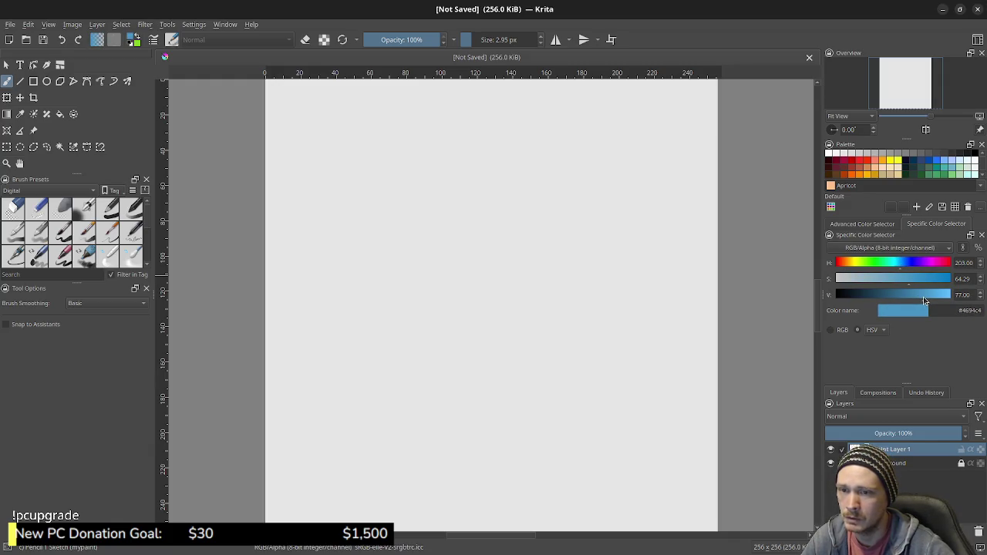
key("f")
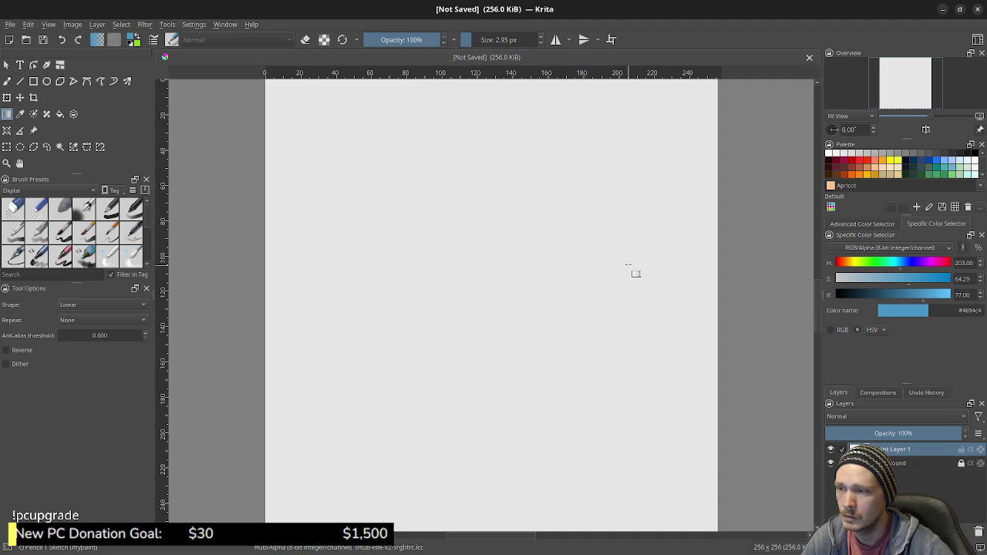
left_click(633, 273)
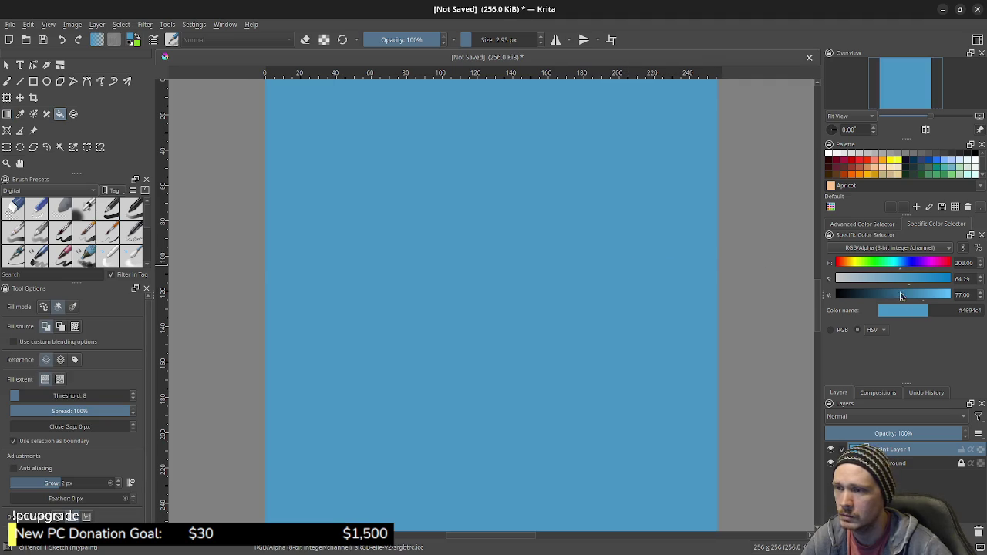
Brighten and desaturate the blue, then refill the canvas with the softer tone.
left_click(929, 299)
left_click(895, 279)
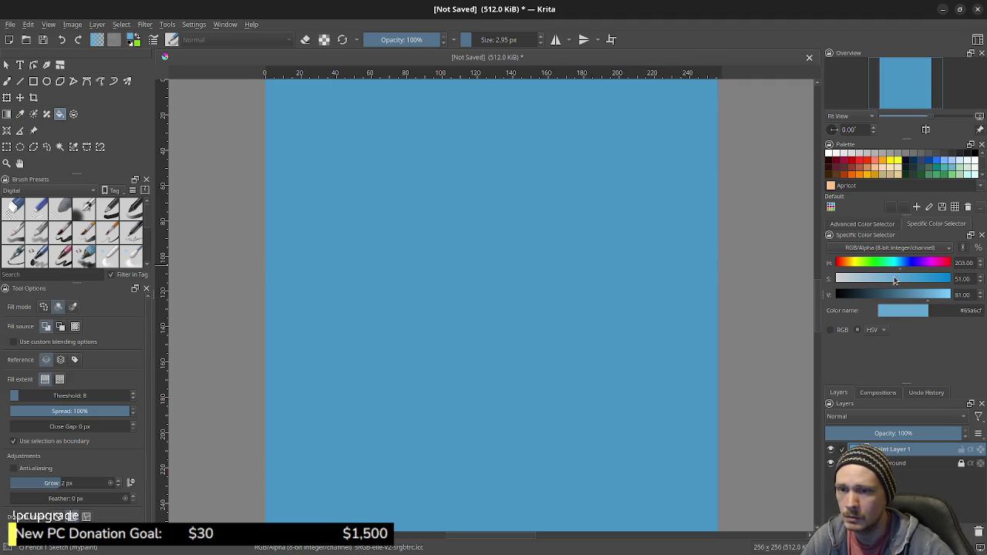
left_click(681, 278)
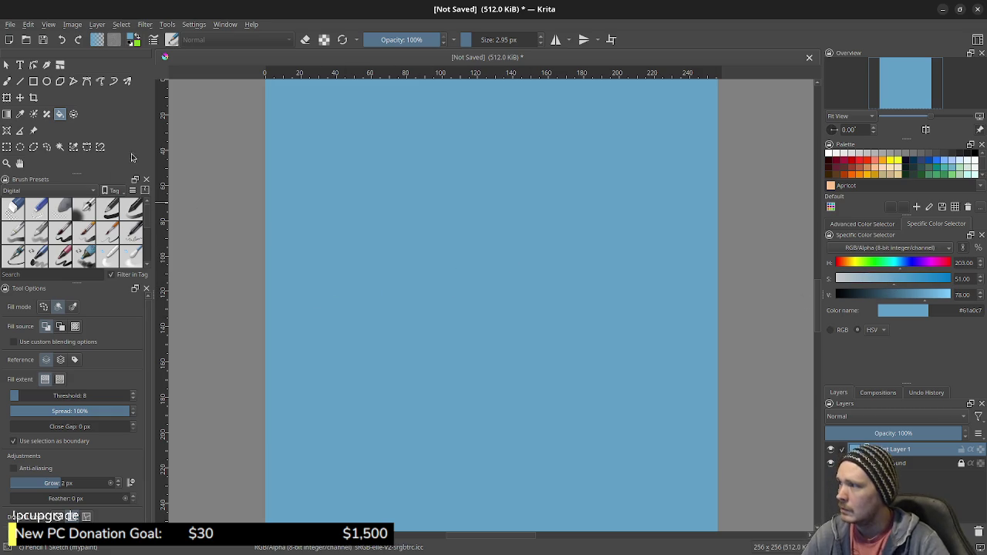
left_click(20, 81)
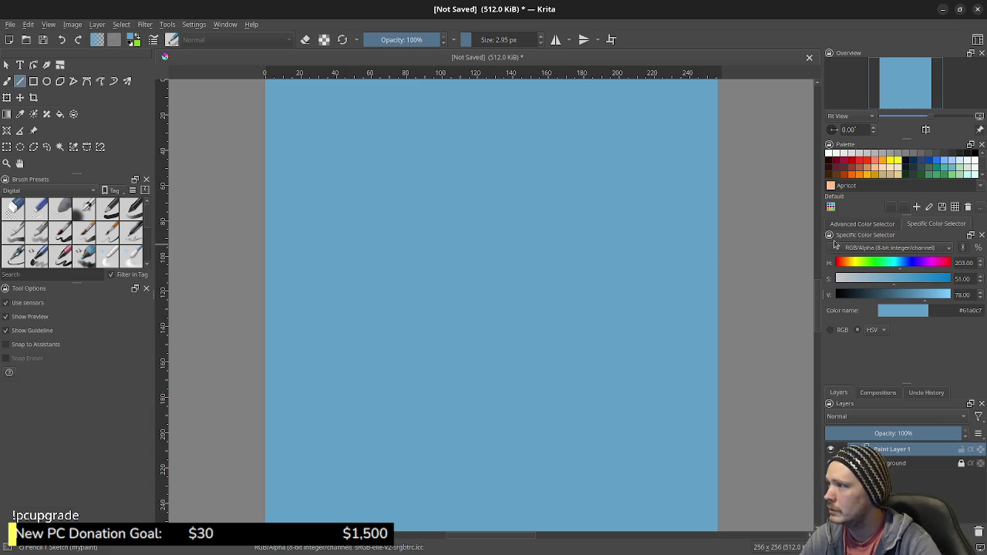
Add a new paint layer above the fill and pick black as the painting colour.
key("Insert")
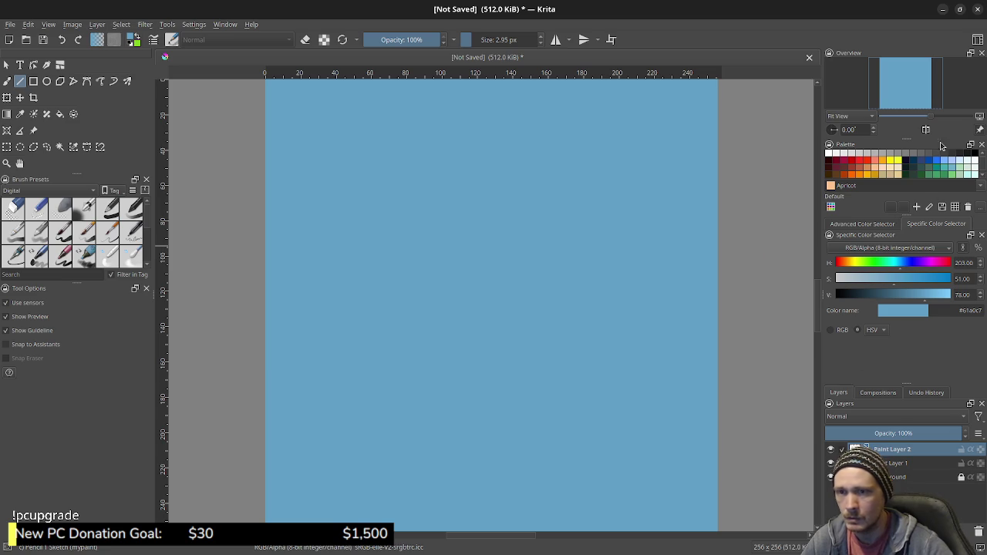
left_click(975, 154)
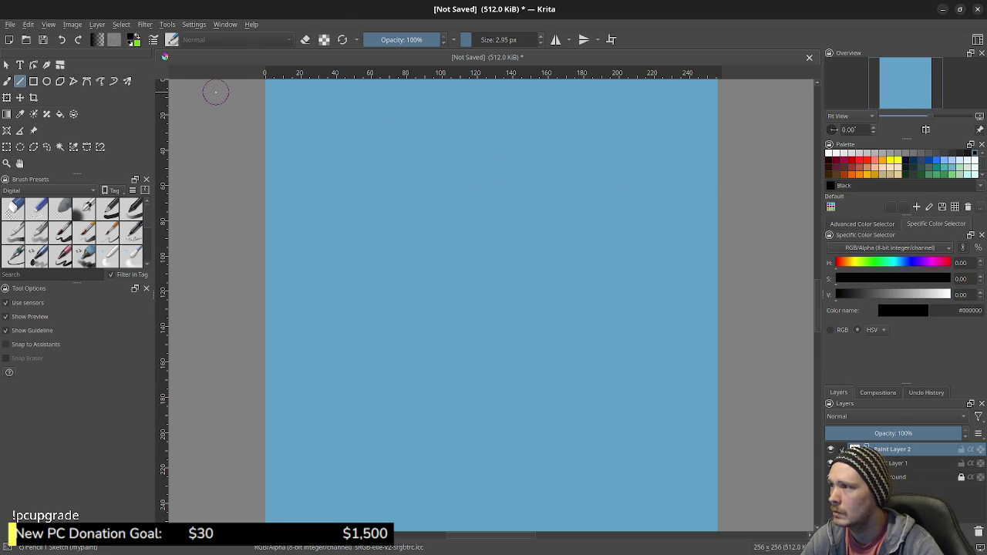
key("b")
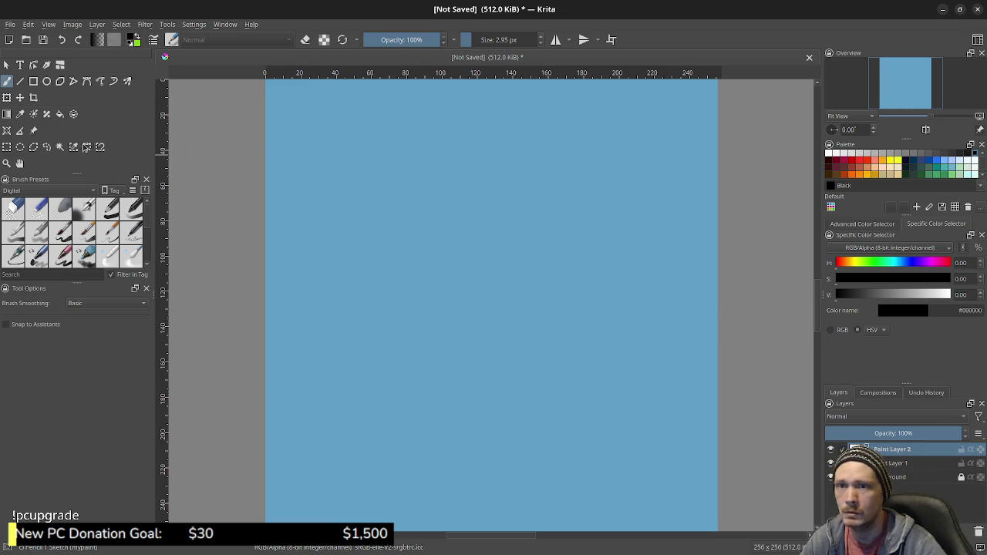
left_click(20, 80)
left_click(7, 82)
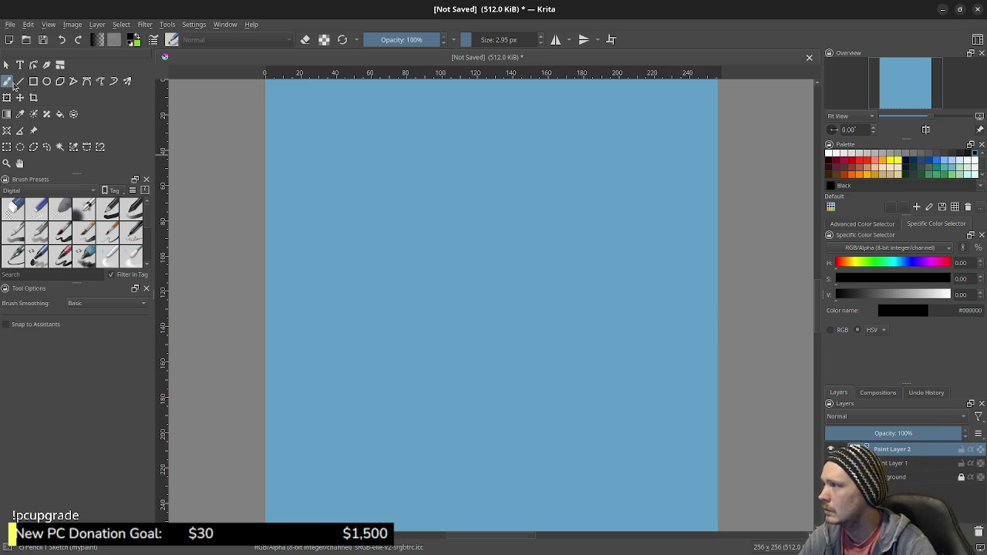
left_click(20, 81)
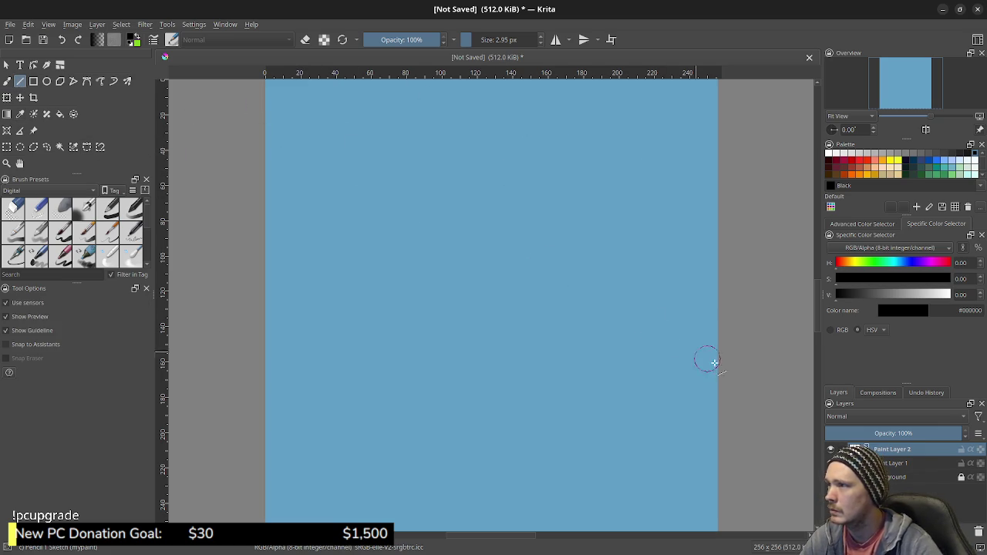
Try test lines with the Basic-5 Size 40 px preset in Darken mode, then undo.
left_click_drag(485, 231, 506, 292)
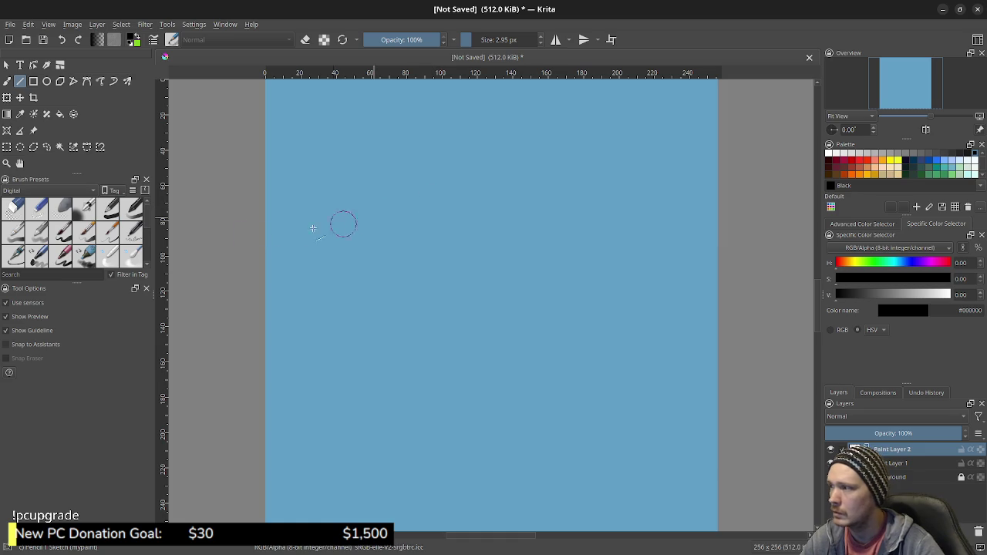
left_click(64, 234)
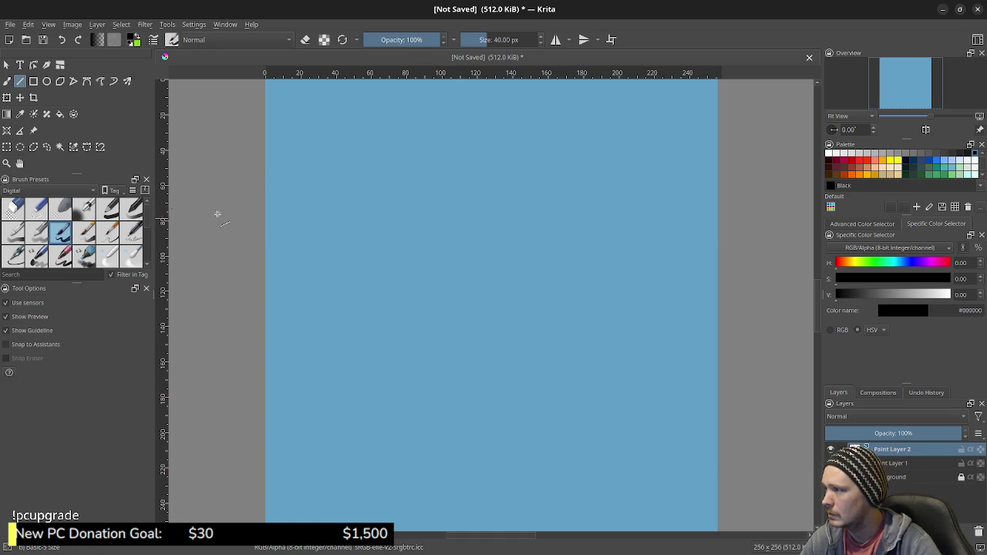
left_click_drag(398, 185, 413, 261)
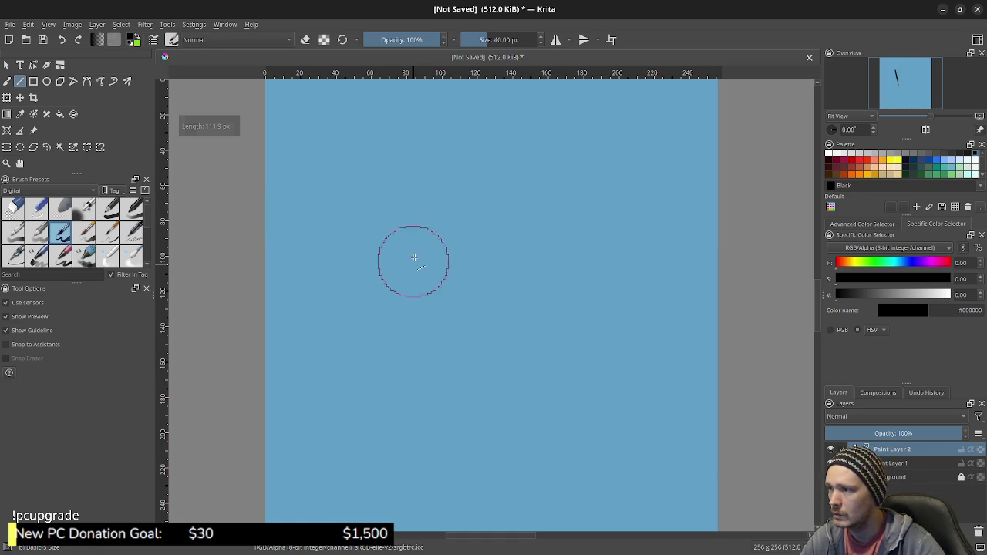
left_click(253, 42)
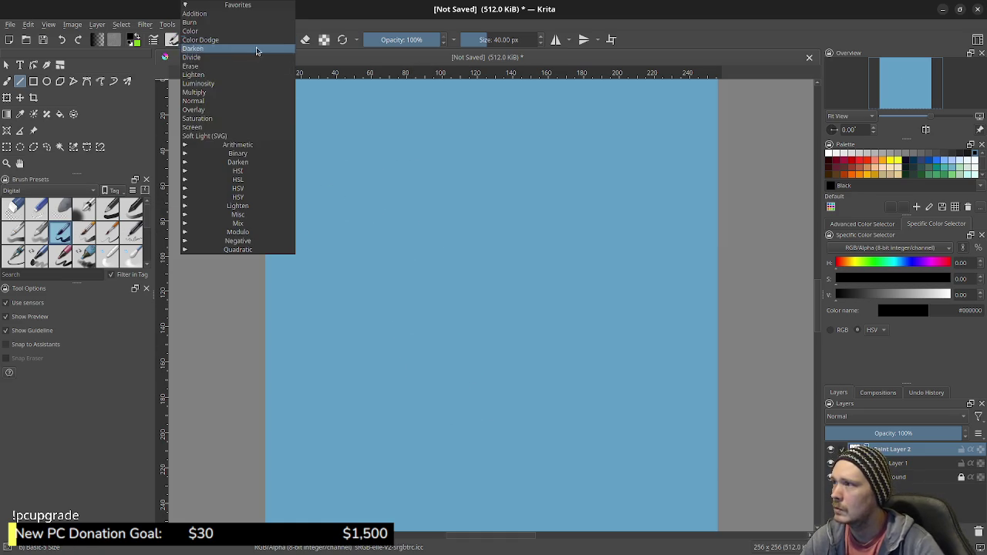
left_click(208, 48)
left_click_drag(347, 165, 460, 331)
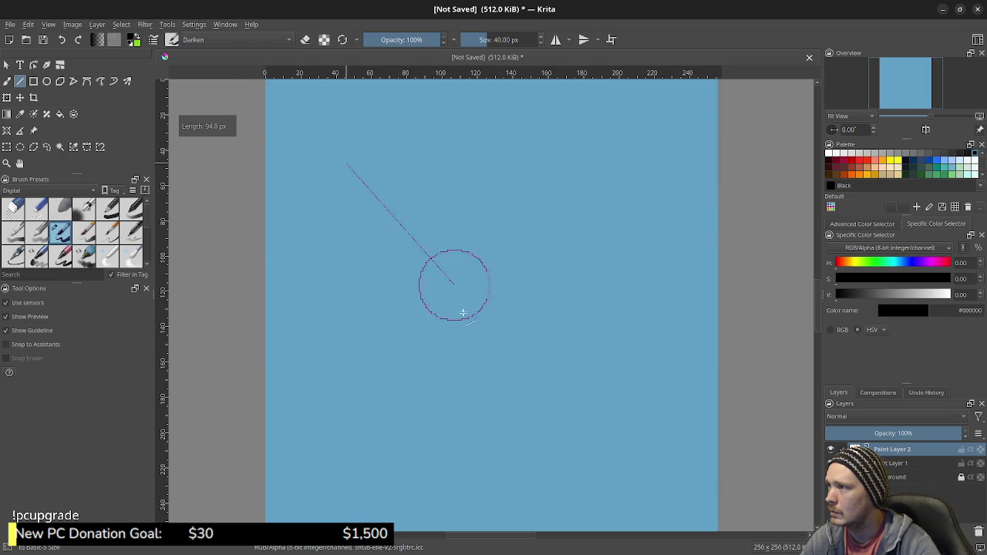
key("Delete")
Paint freehand test strokes, including one at 30% opacity, and undo each.
key("b")
left_click_drag(422, 195, 424, 305)
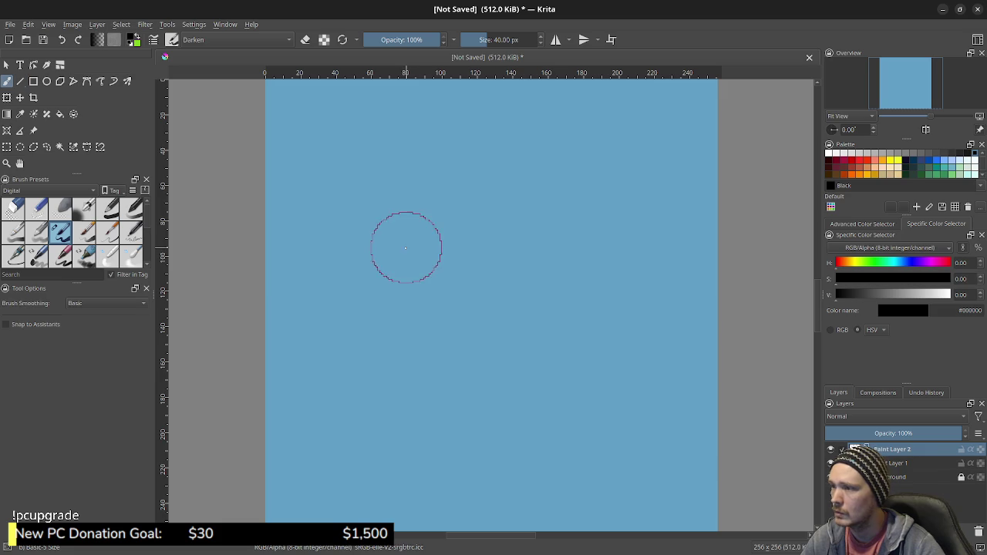
key("Delete")
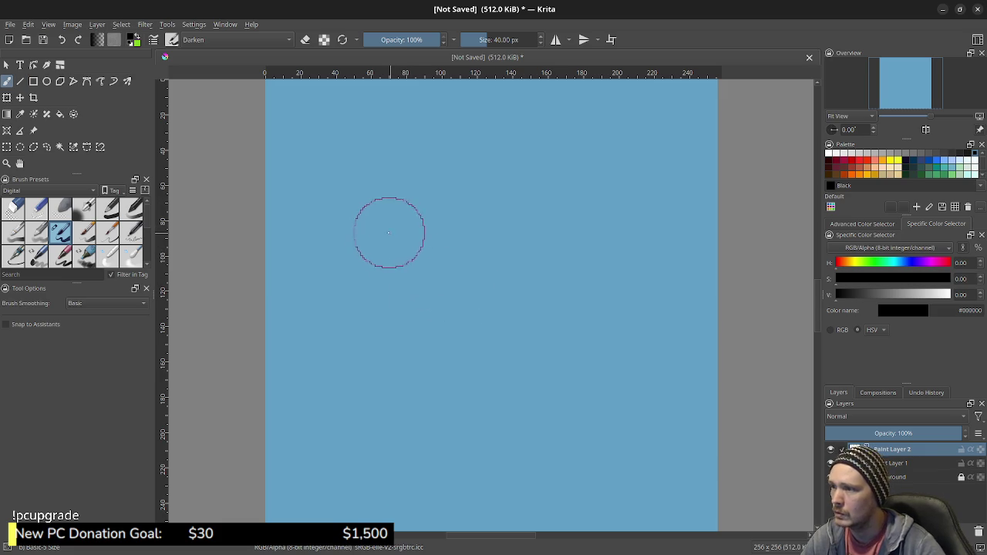
left_click_drag(417, 39, 390, 39)
left_click_drag(369, 180, 423, 320)
key("Delete")
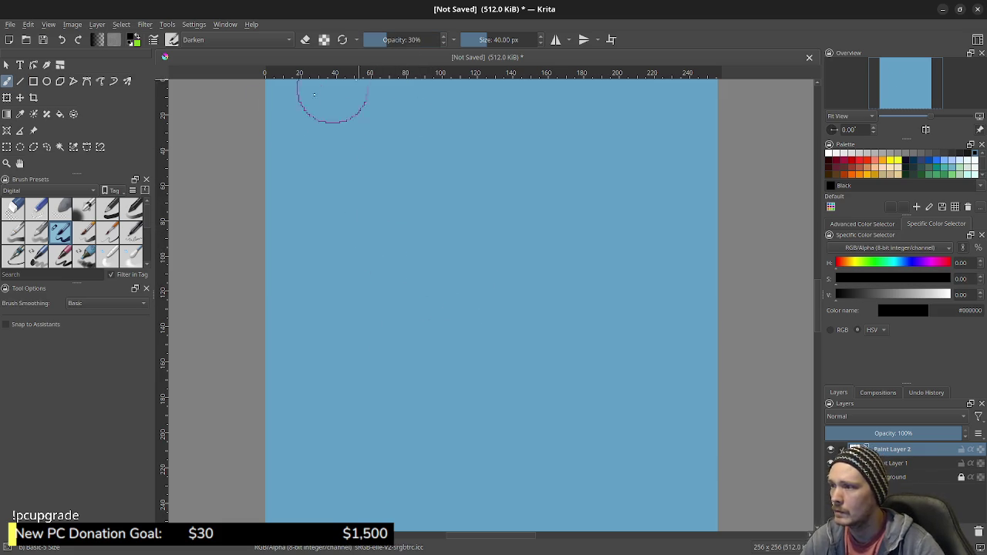
Test a straight top line and a thick line with a Normal 100% brush, undoing both.
left_click(20, 81)
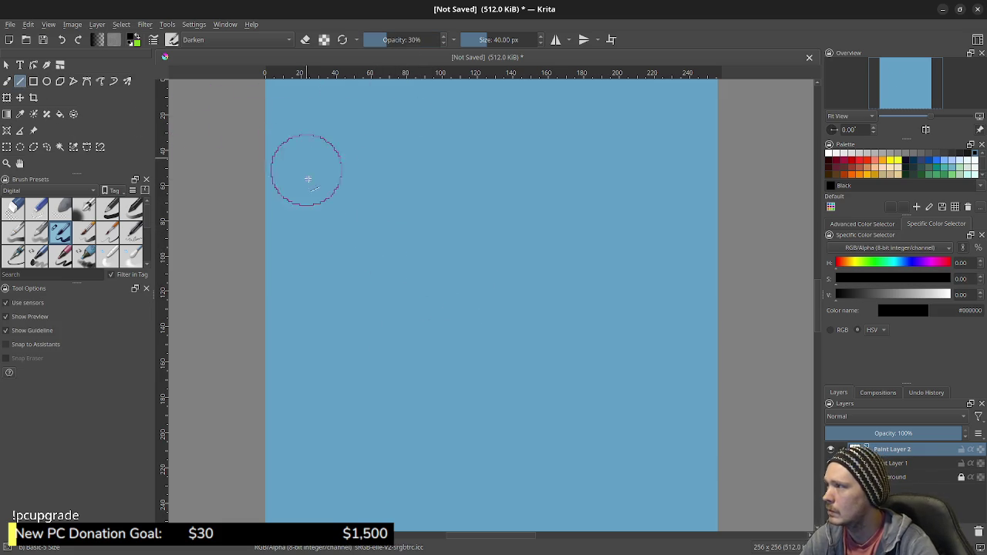
left_click_drag(410, 190, 411, 192, "ctrl")
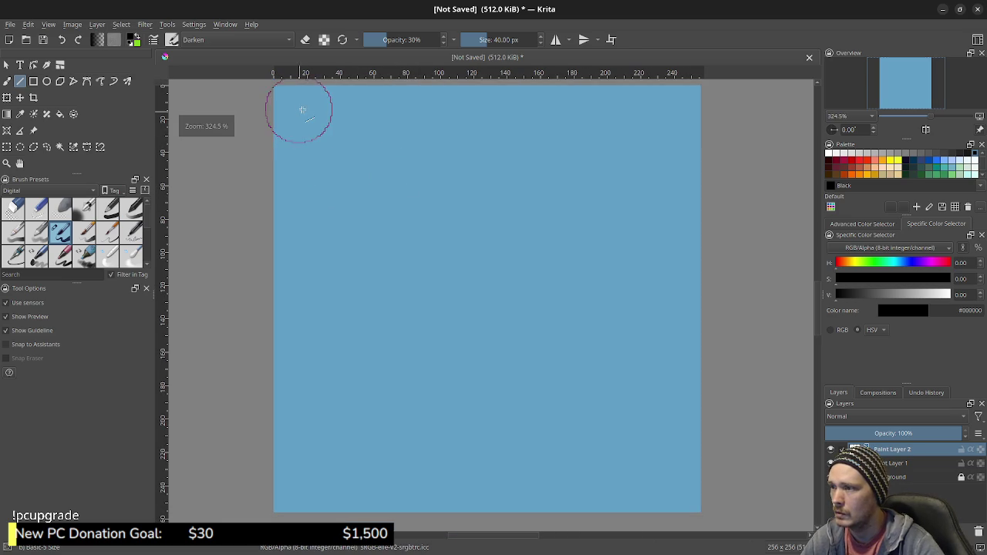
left_click_drag(290, 99, 683, 99)
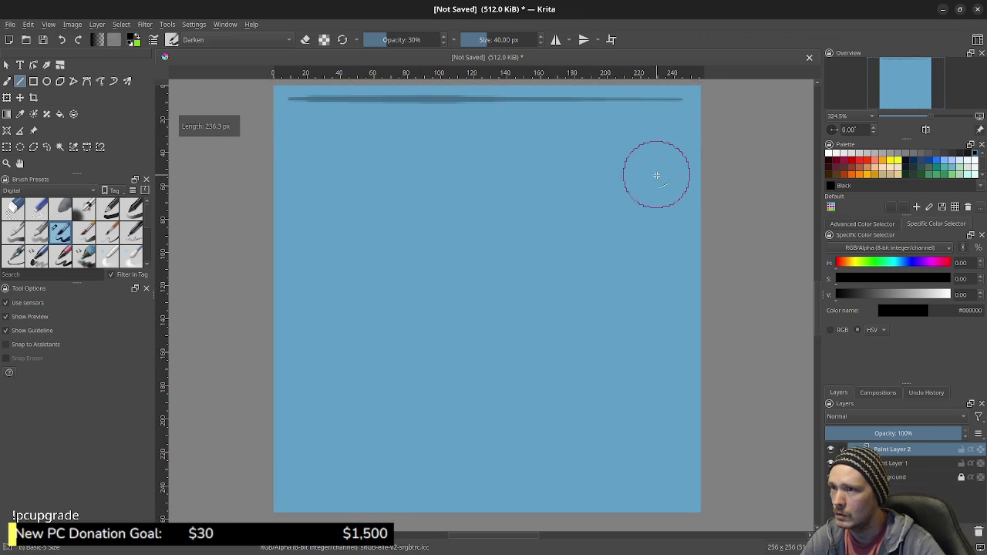
key("ctrl+z")
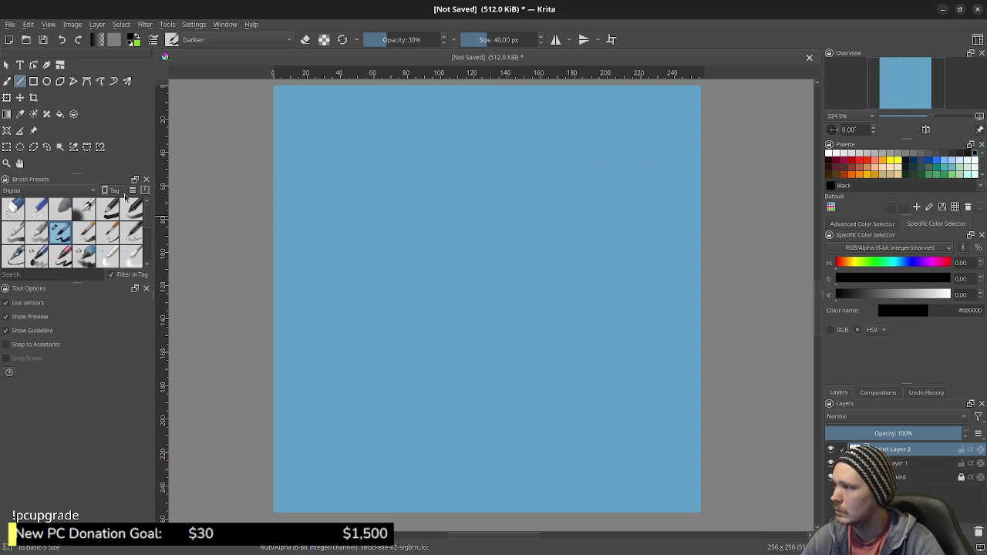
left_click(108, 209)
left_click_drag(377, 170, 513, 199)
key("ctrl+z")
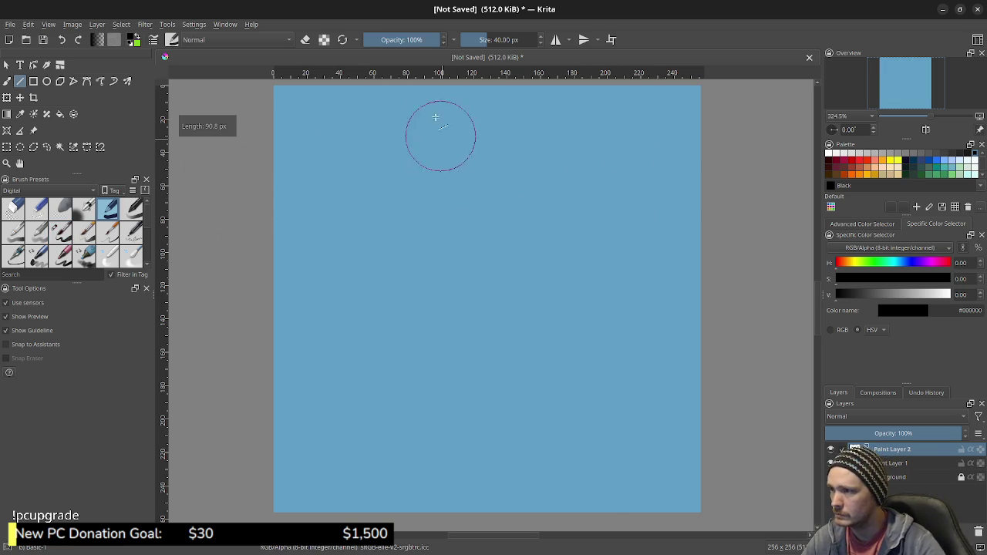
Shrink the brush to its smallest size, undoing thin test lines along the way.
left_click(478, 39)
left_click_drag(477, 40, 469, 39)
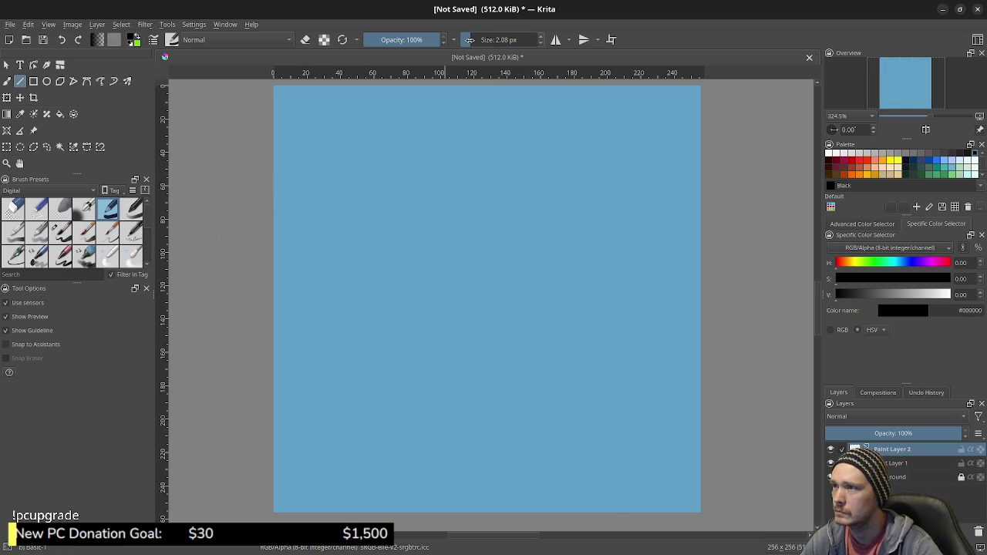
left_click_drag(368, 167, 588, 180)
key("ctrl+z")
left_click_drag(472, 39, 453, 39)
left_click_drag(409, 155, 602, 174)
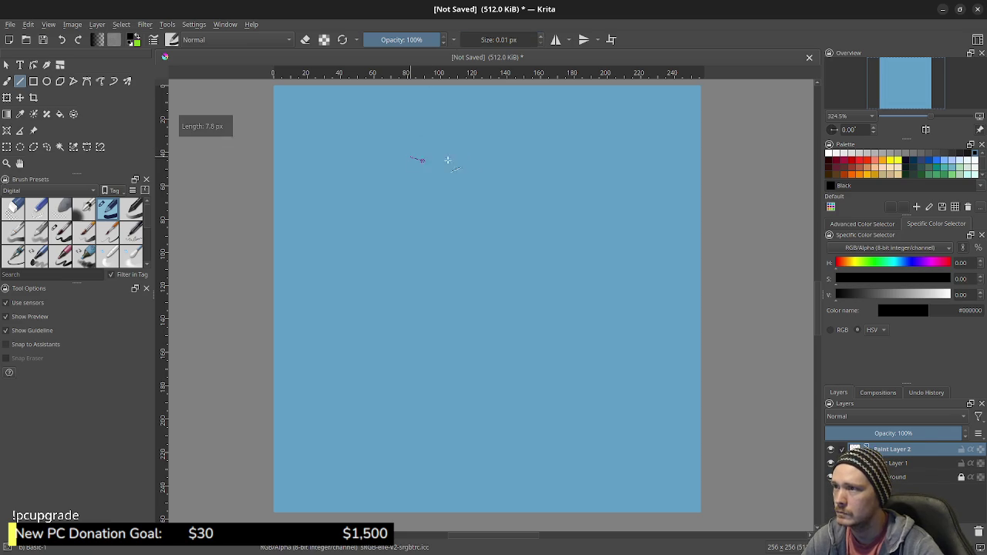
key("ctrl+z")
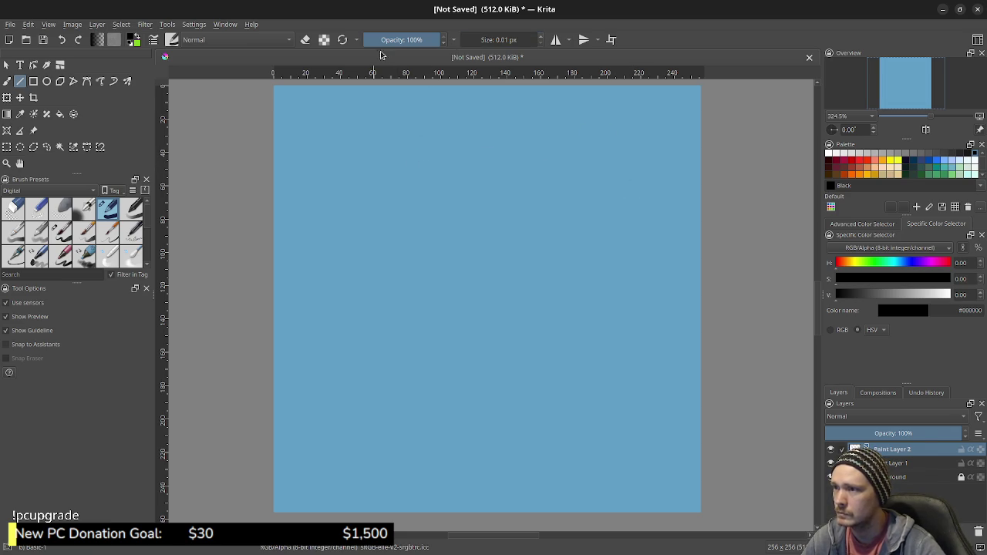
At 23% opacity, draw faint straight border lines inset along the canvas edges.
left_click(383, 39)
left_click_drag(352, 147, 606, 214)
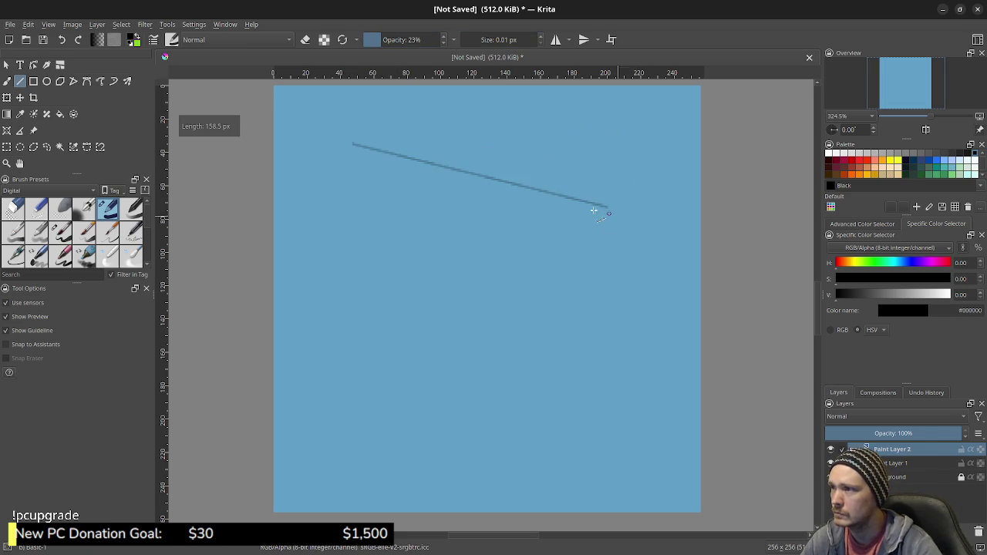
mouse_move(291, 101)
left_mouse_down()
mouse_move(538, 113)
mouse_move(687, 101)
mouse_move(683, 503)
left_mouse_up()
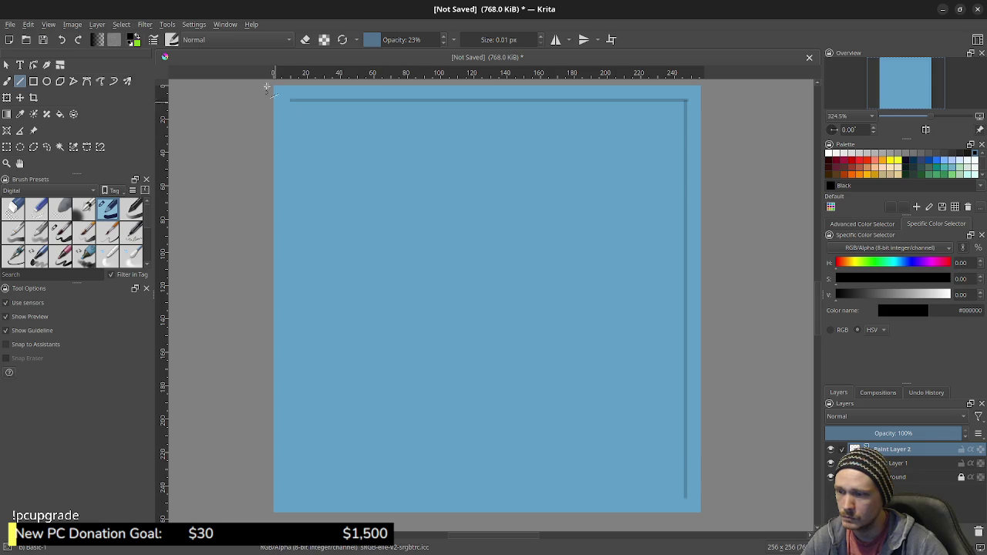
mouse_move(292, 100)
left_mouse_down()
mouse_move(292, 498)
mouse_move(685, 496)
left_mouse_up()
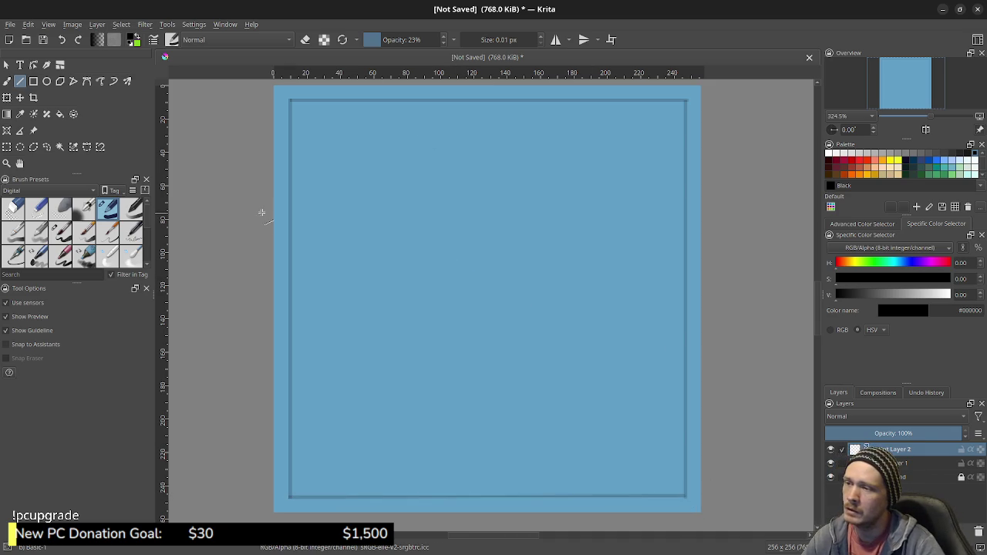
key("Insert")
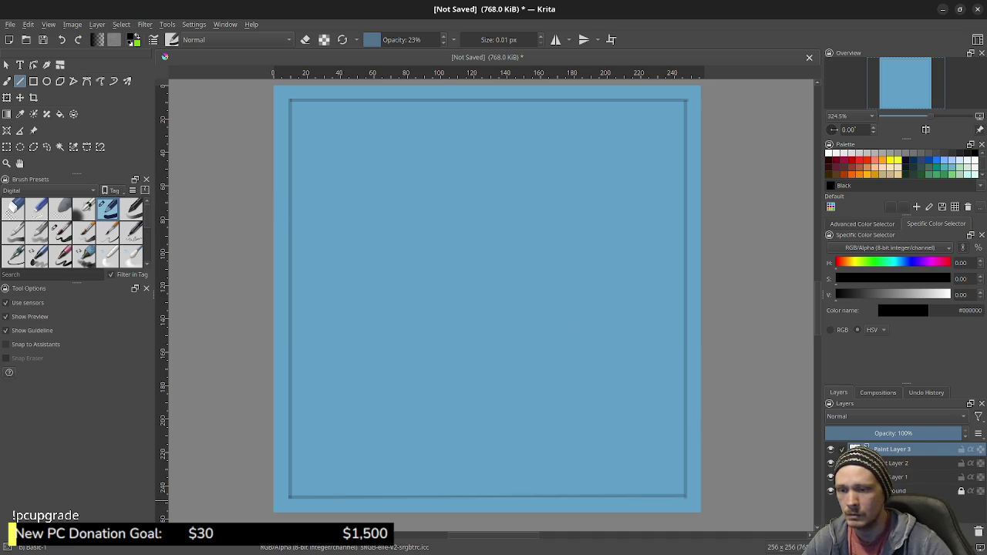
Pick Tomato red and paint trial lines with the Line and Freehand tools.
left_click(859, 164)
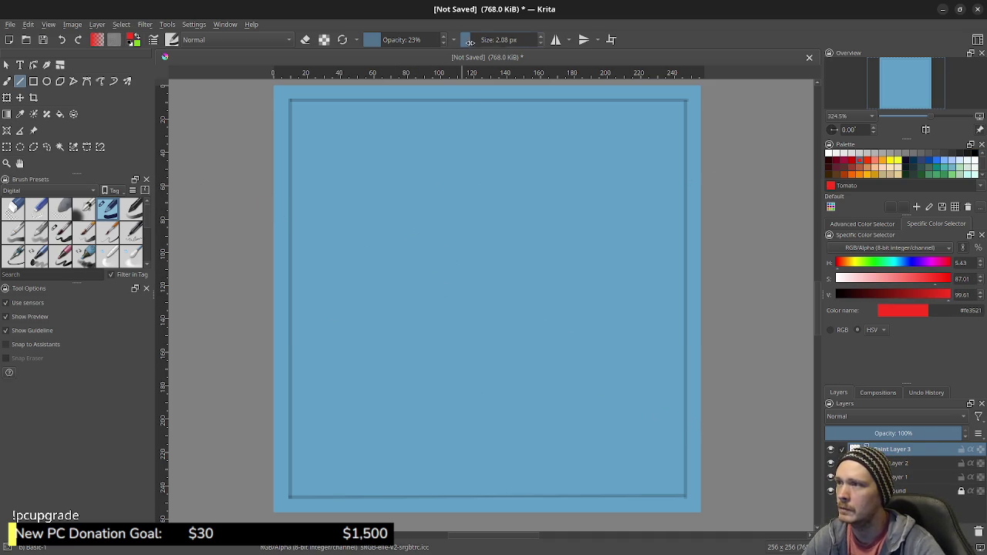
left_click_drag(445, 187, 447, 327)
left_click_drag(445, 216, 399, 201, "shift")
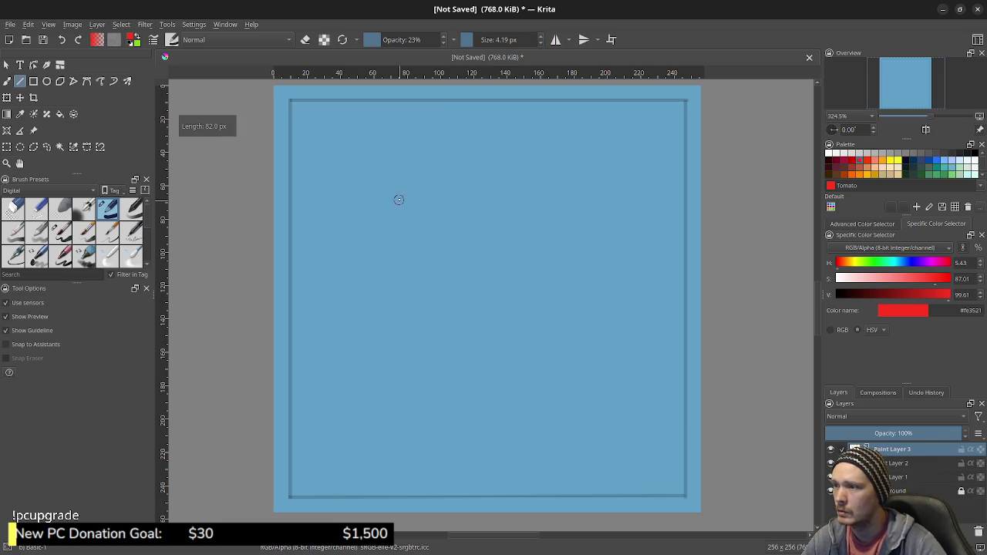
key("b")
left_click_drag(427, 164, 458, 349)
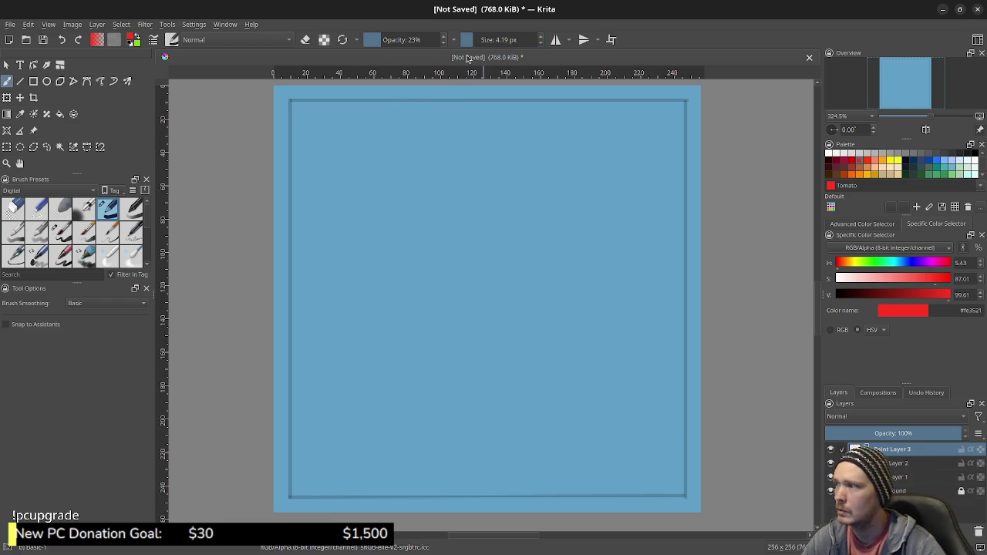
Set the brush to full opacity and about 12 px, undoing test strokes.
left_click_drag(475, 39, 502, 39)
left_click_drag(401, 39, 447, 39)
left_click_drag(434, 158, 445, 348)
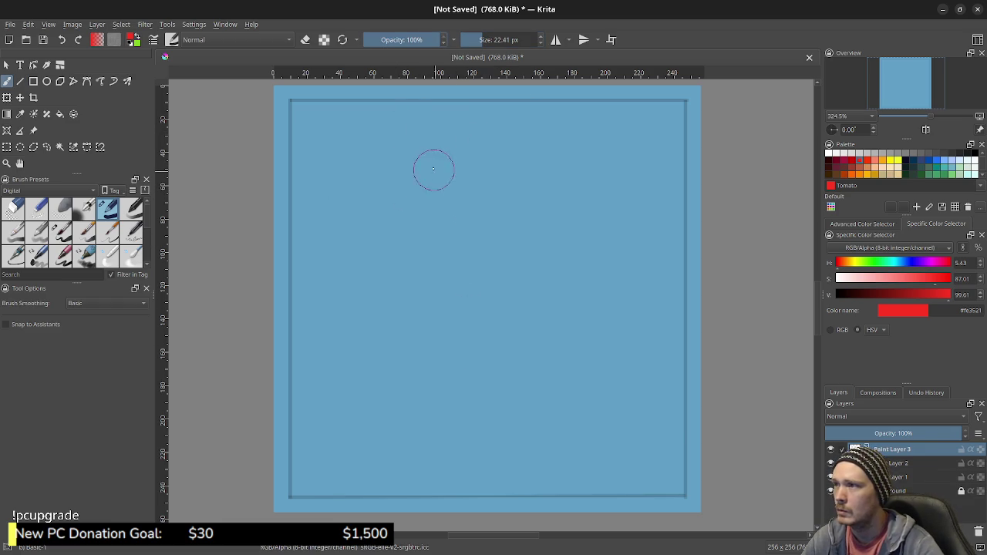
key("ctrl+z")
key("bracketleft")
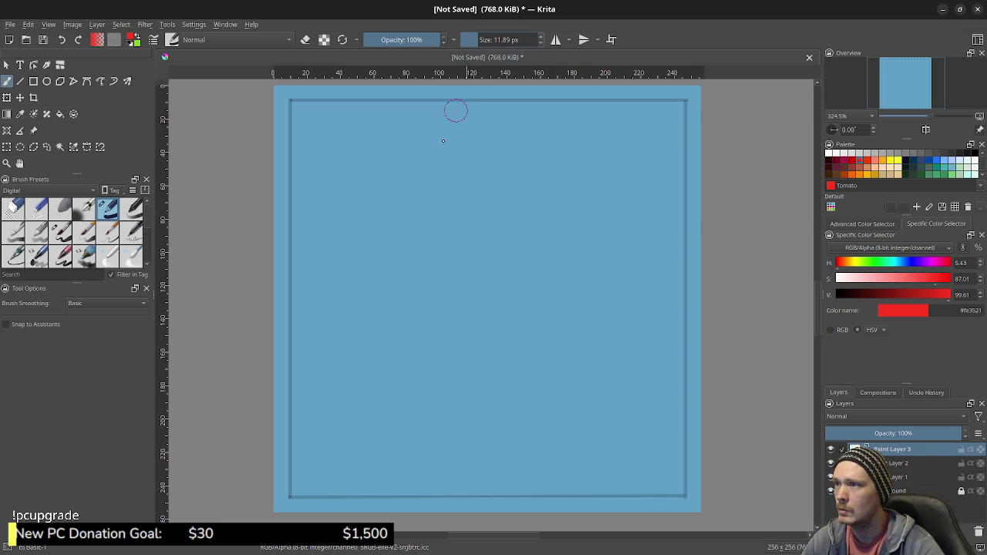
left_click_drag(394, 241, 510, 222)
key("ctrl+z")
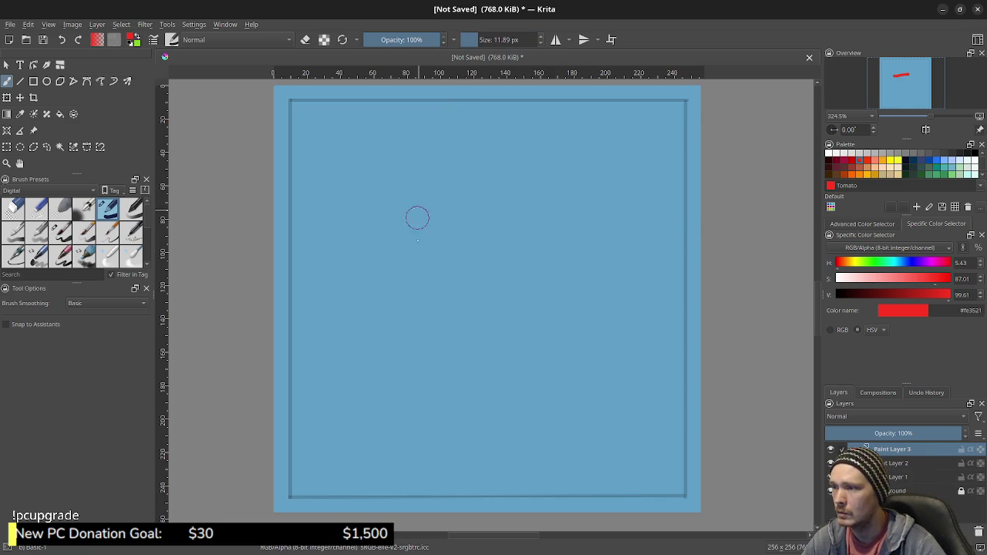
Paint the red F's stem, top bar and middle bar.
mouse_move(431, 415)
left_mouse_down()
mouse_move(418, 394)
mouse_move(396, 210)
mouse_move(557, 206)
left_mouse_up()
left_click_drag(409, 295, 545, 292)
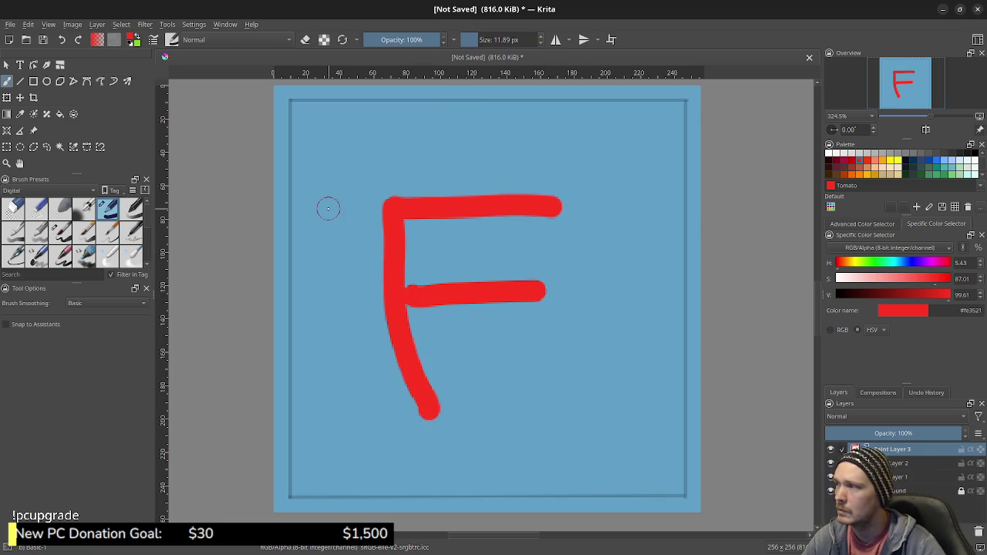
left_click(11, 25)
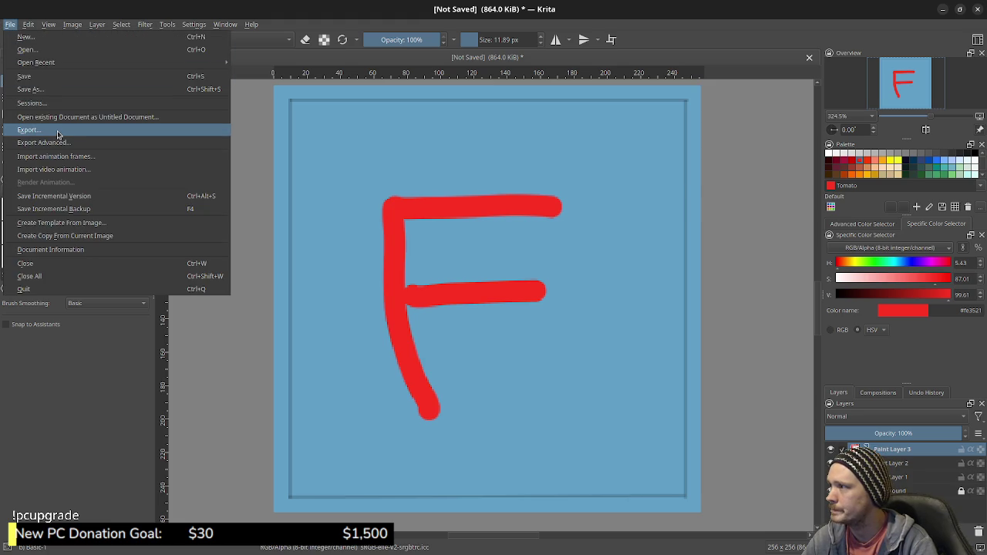
Save the blanket texture with Save As and switch over to Blender.
left_click(31, 89)
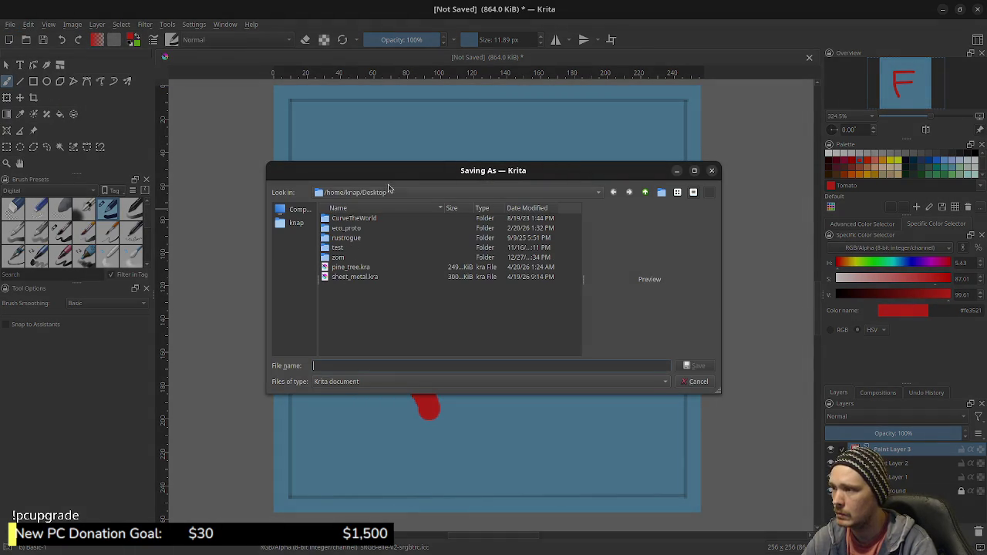
key("alt+Tab")
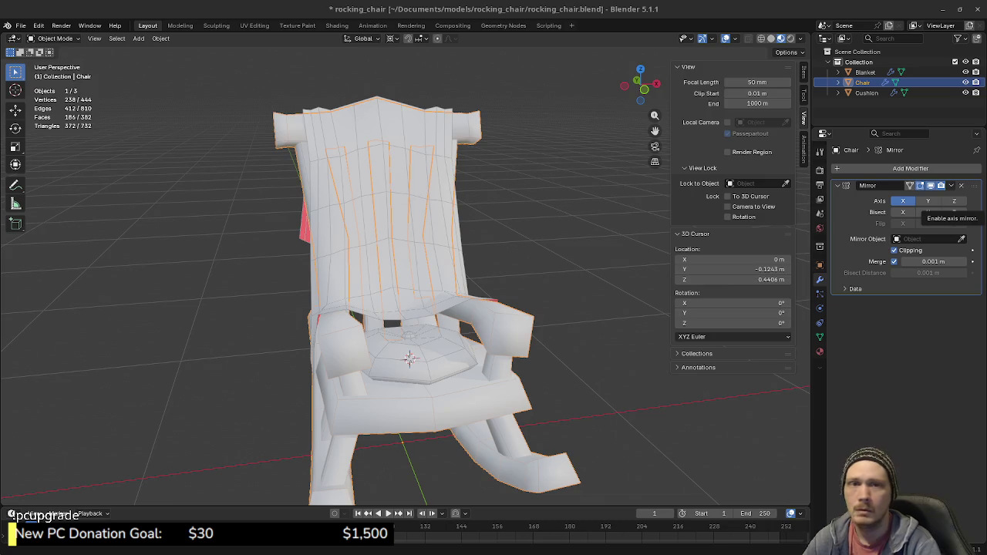
Briefly bring Krita forward, minimize it, and save rocking_chair.blend.
key("alt+Tab")
double_click(279, 7)
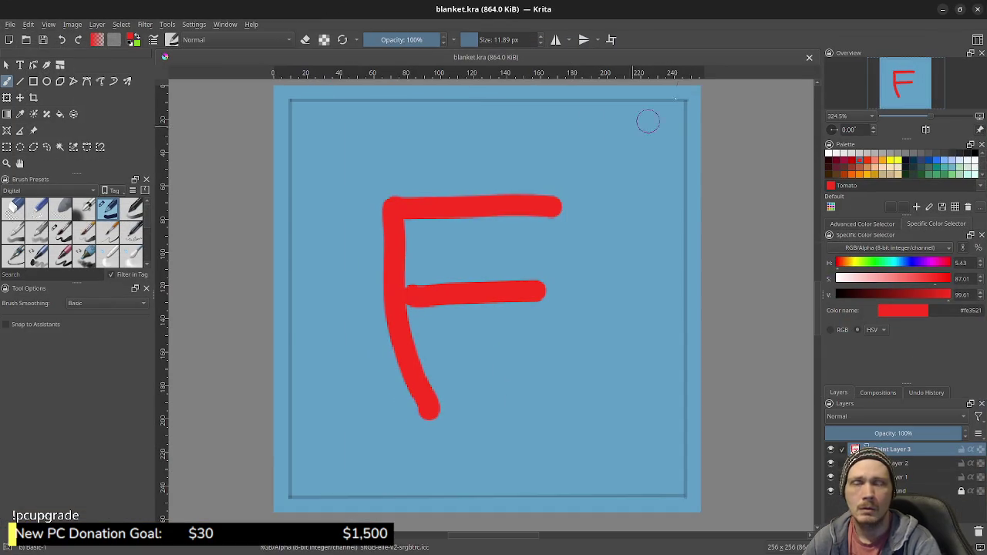
left_click(942, 9)
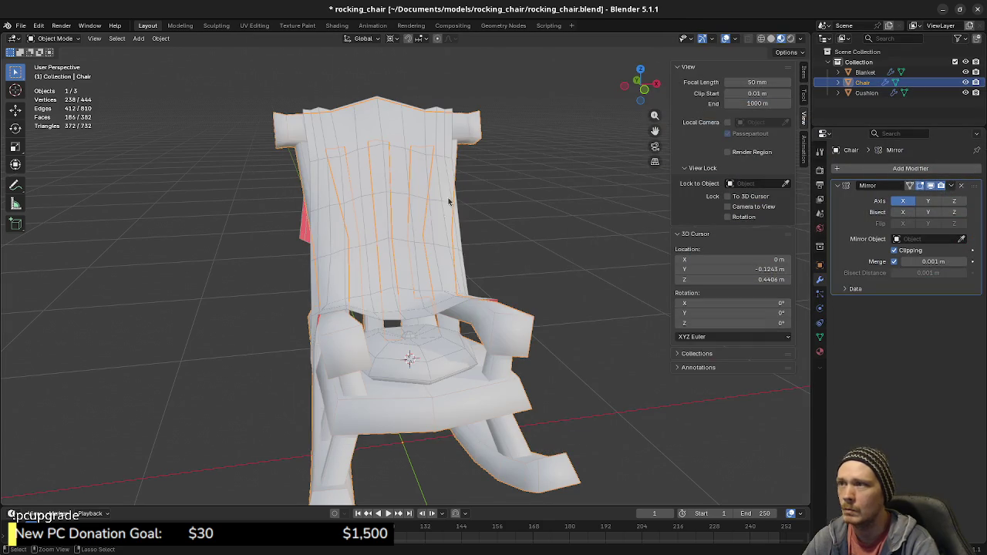
key("ctrl+s")
Select the Blanket, apply its Mirror modifier, and save rocking_chair.blend.
left_click(340, 253)
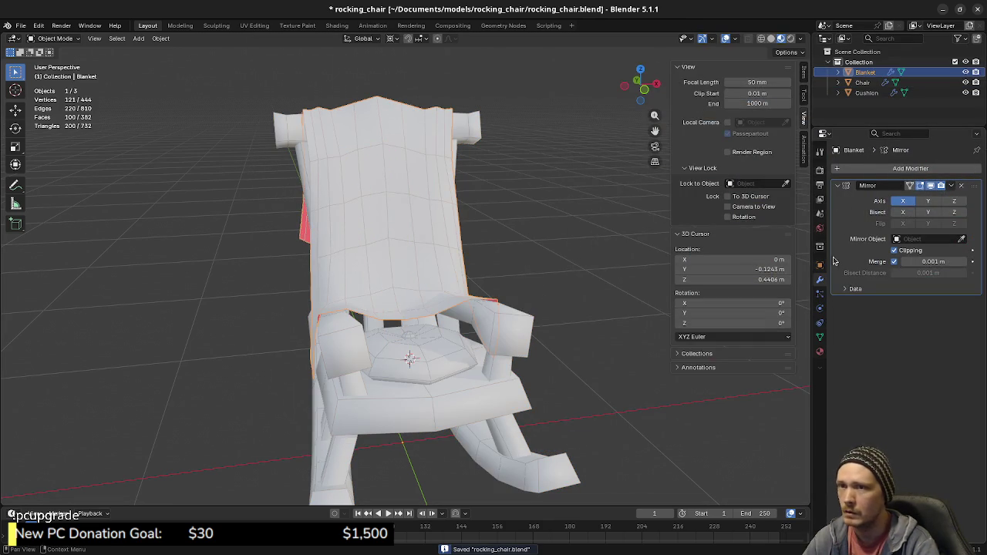
middle_click_drag(548, 226, 536, 247)
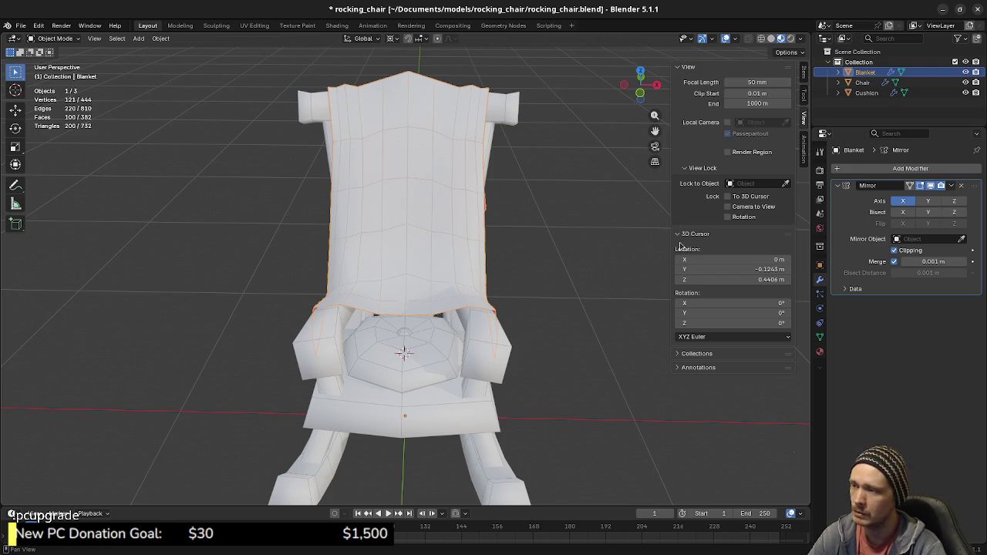
left_click(951, 186)
left_click(902, 198)
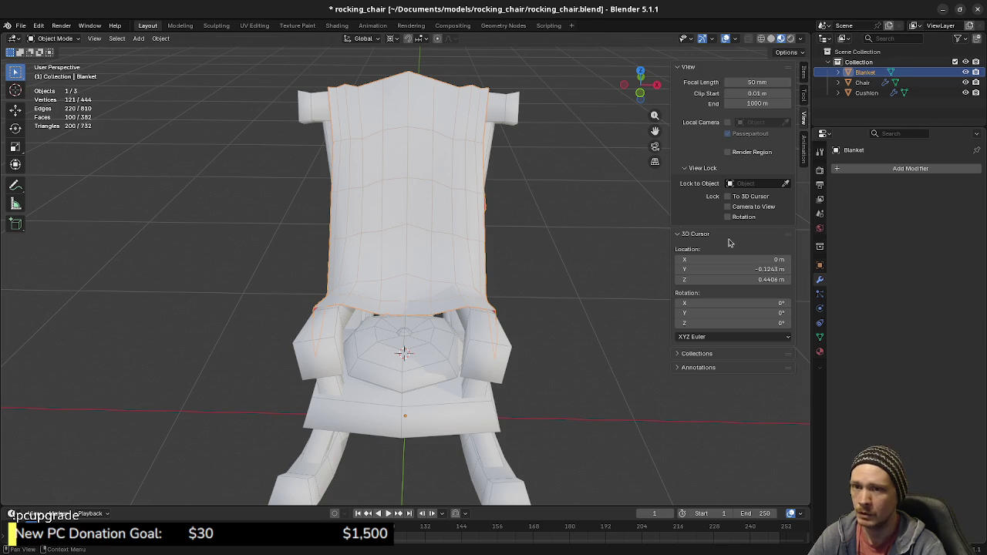
middle_click_drag(502, 259, 473, 261)
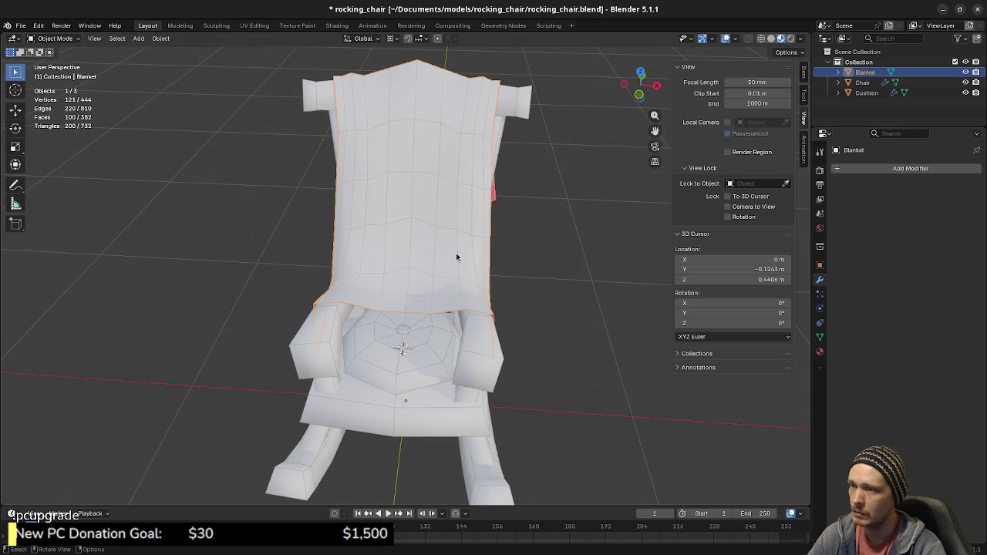
key("ctrl+s")
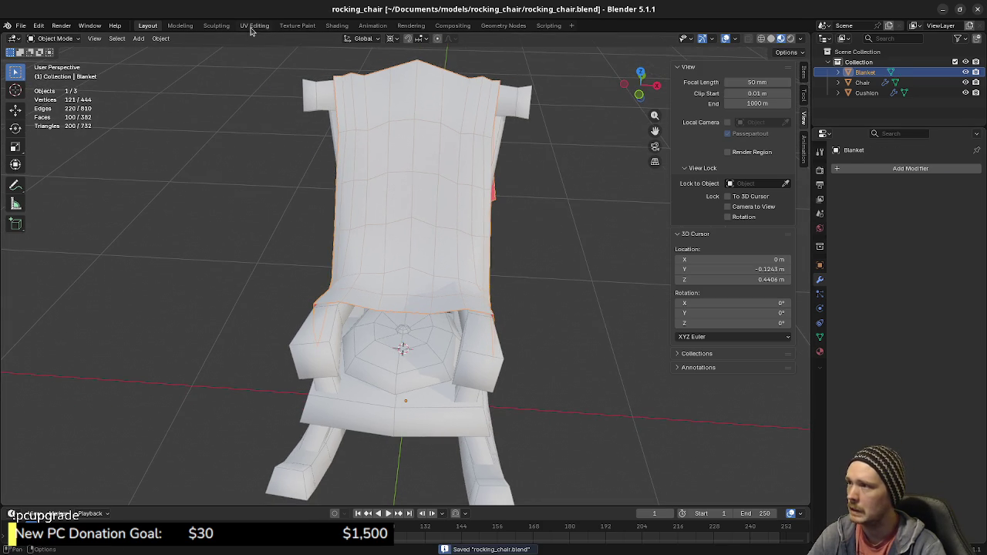
left_click(255, 25)
Select the entire Blanket mesh and reset its UVs.
scroll(627, 286, "up", 4)
scroll(627, 286, "up", 4)
key("a")
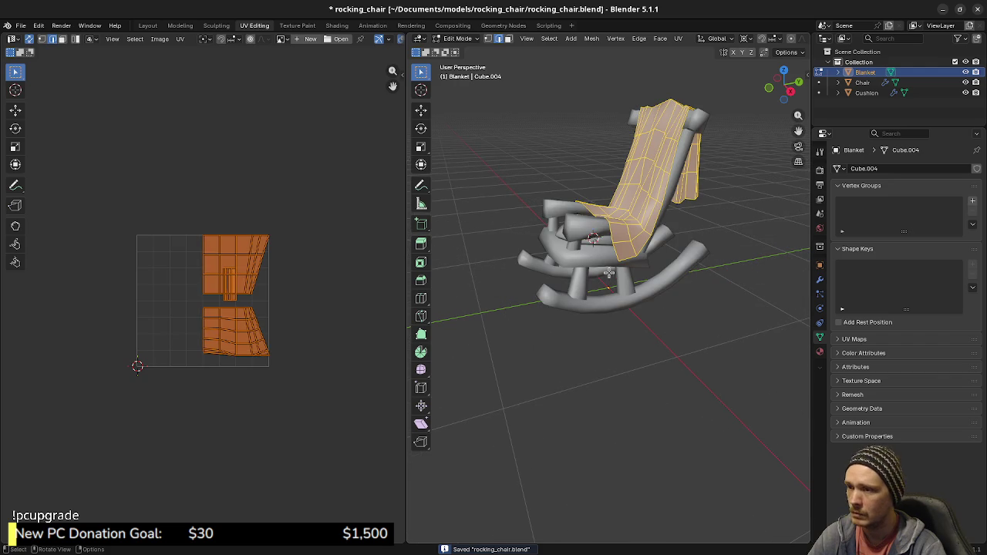
key("u")
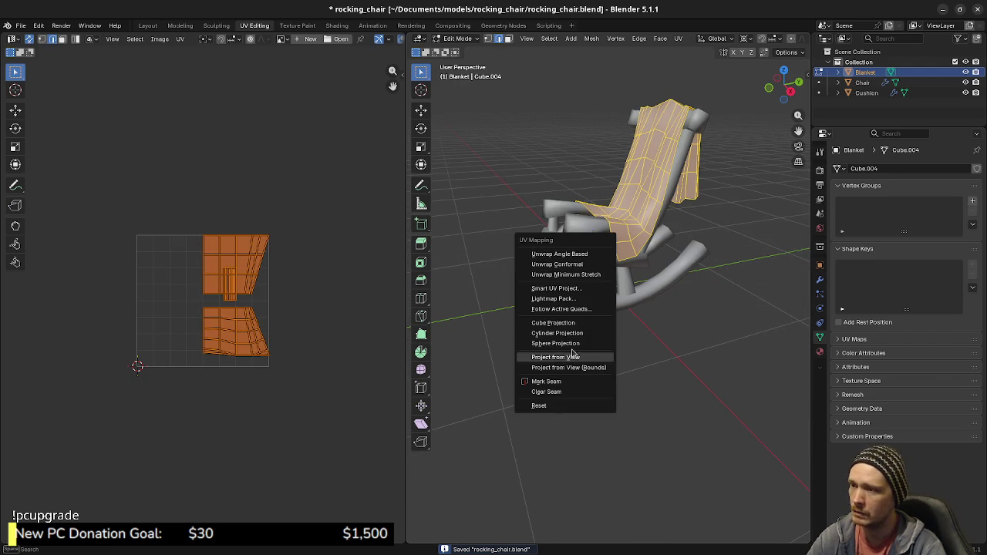
left_click(565, 410)
Unwrap the Blanket with the Angle Based method into a single UV island.
middle_click_drag(533, 291, 616, 322)
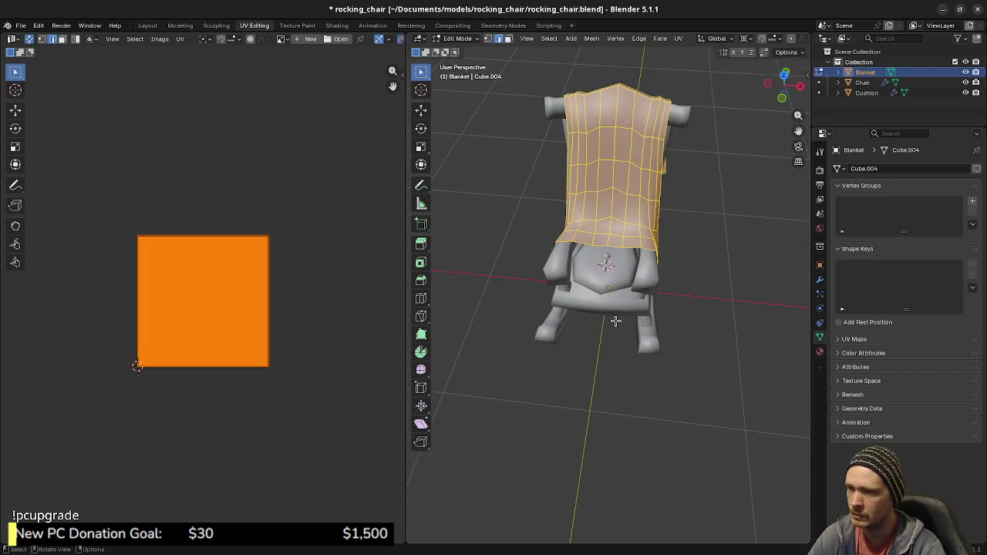
key("u")
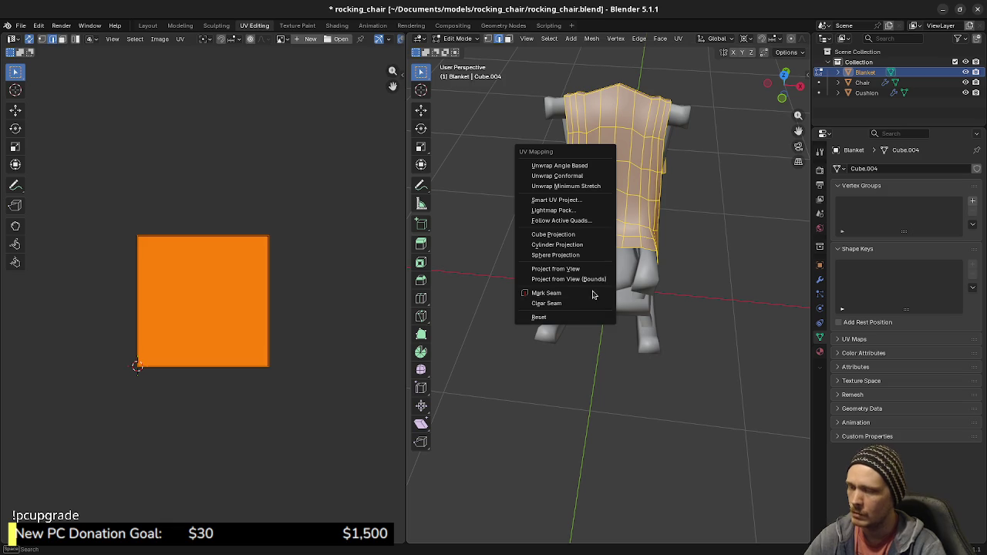
left_click(559, 165)
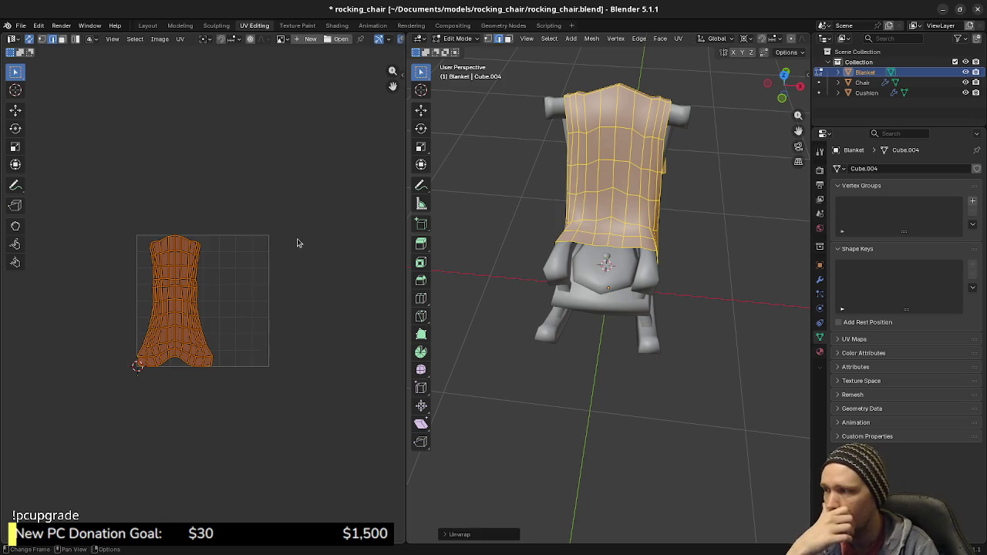
key("n")
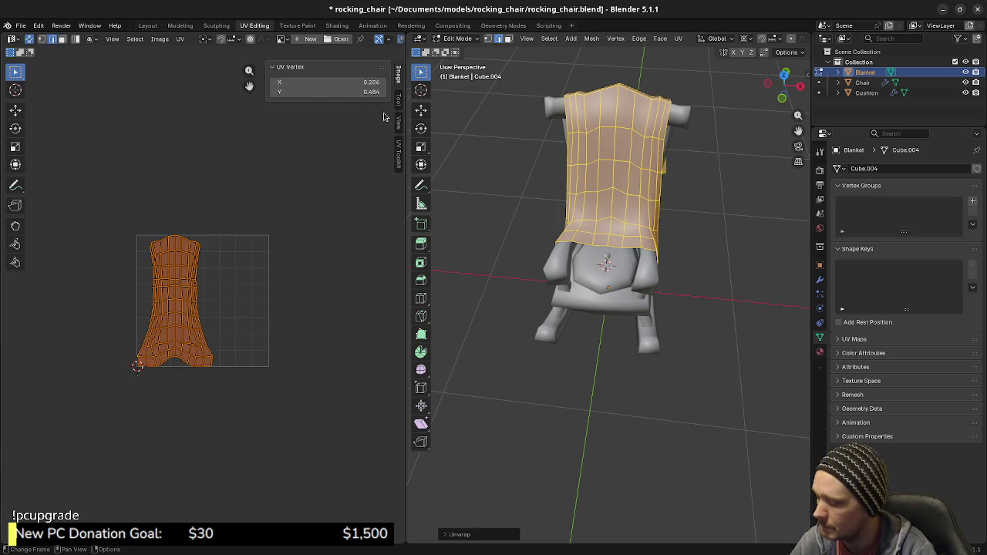
left_click(399, 153)
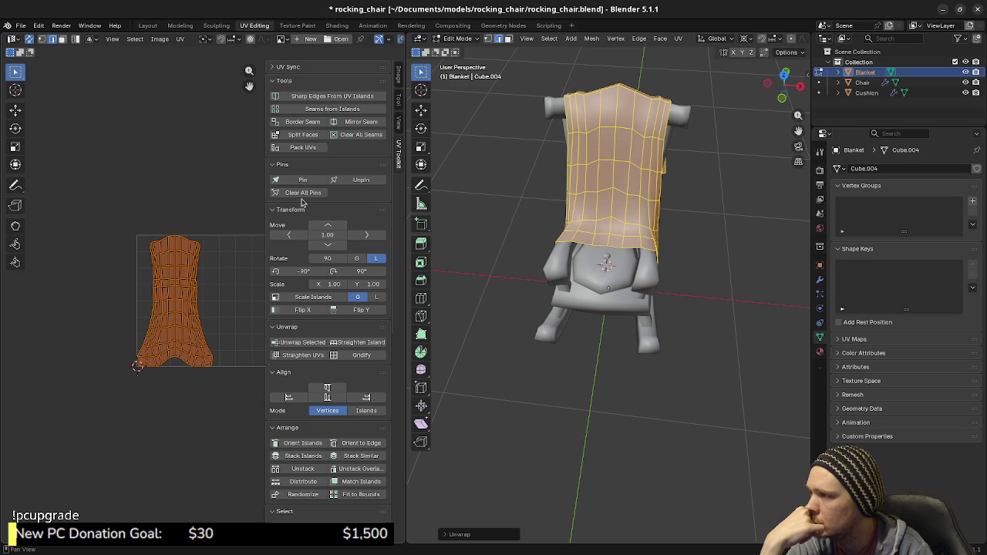
left_click(302, 357)
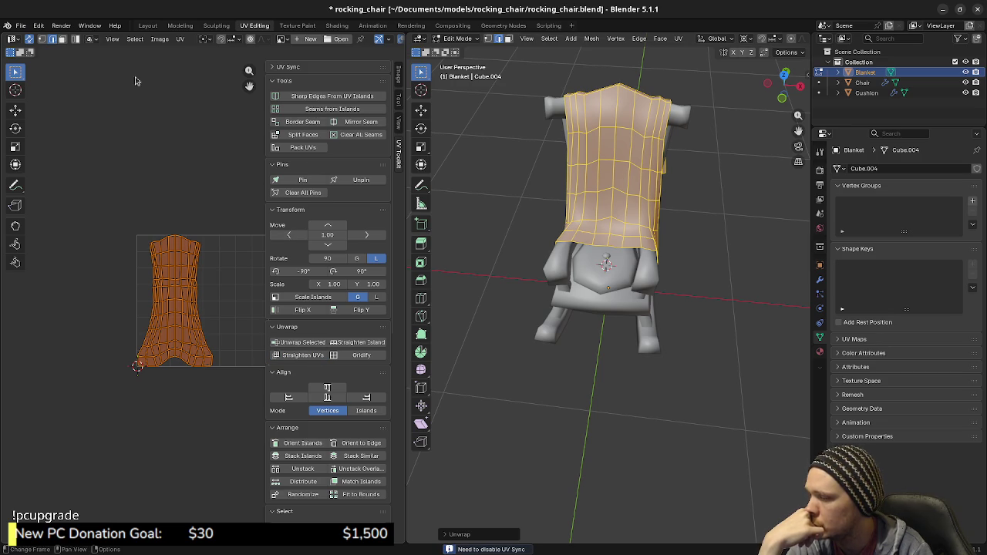
left_click(30, 39)
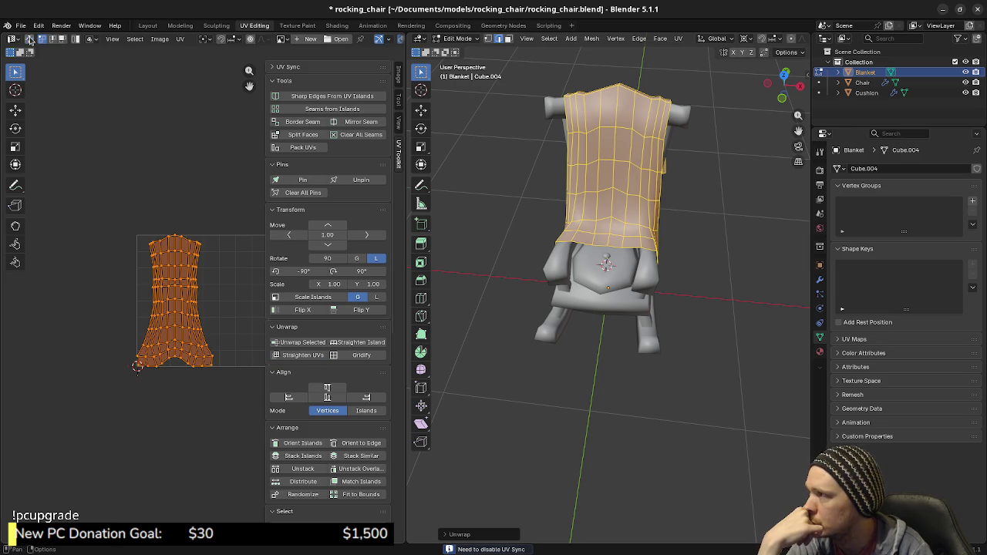
left_click(297, 354)
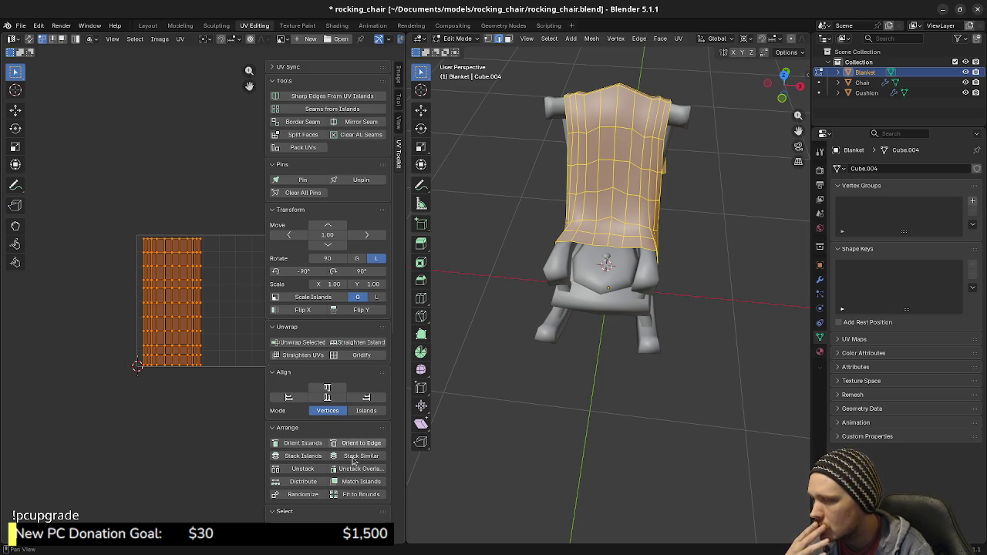
left_click(348, 499)
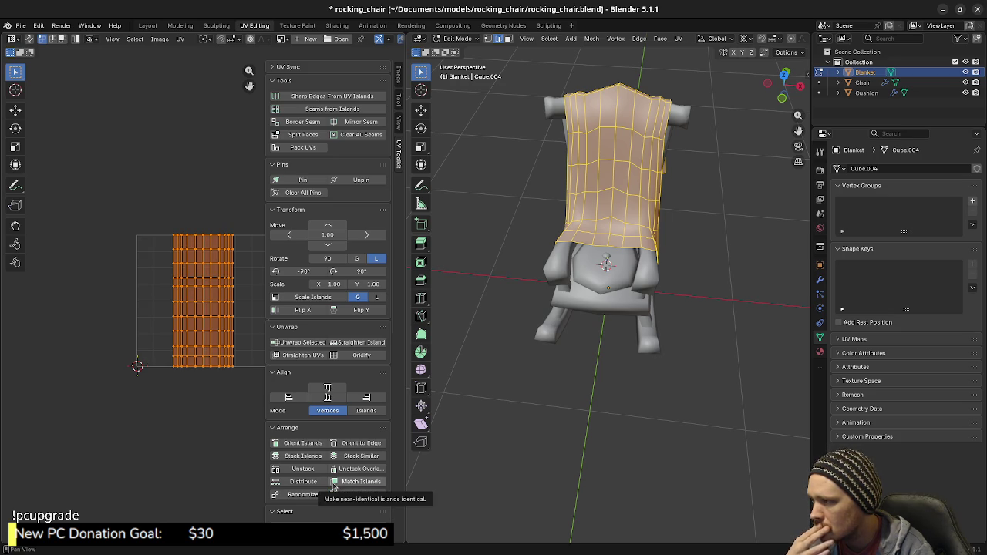
scroll(334, 500, "down", 1)
scroll(333, 500, "down", 1)
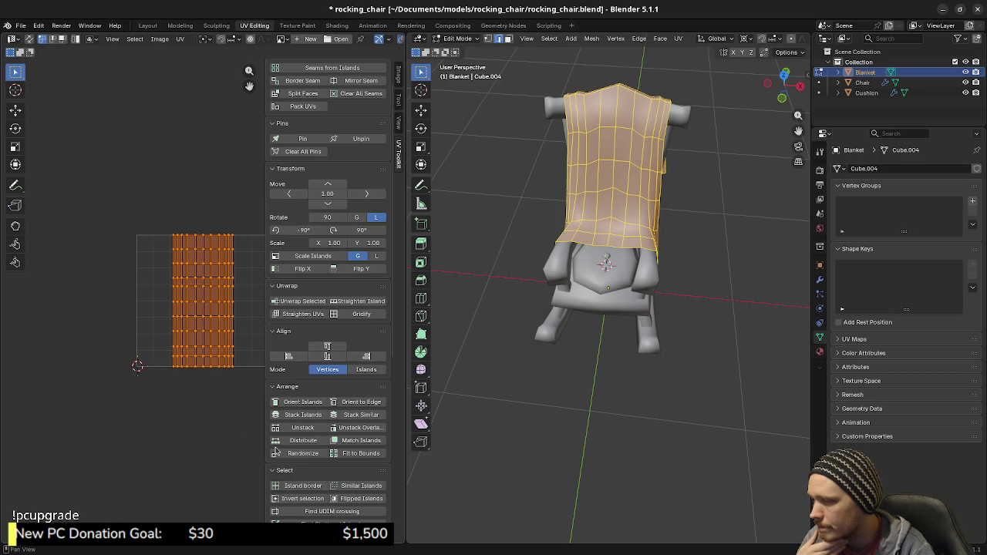
scroll(232, 404, "down", 1)
middle_click_drag(221, 403, 159, 379)
scroll(159, 379, "up", 2)
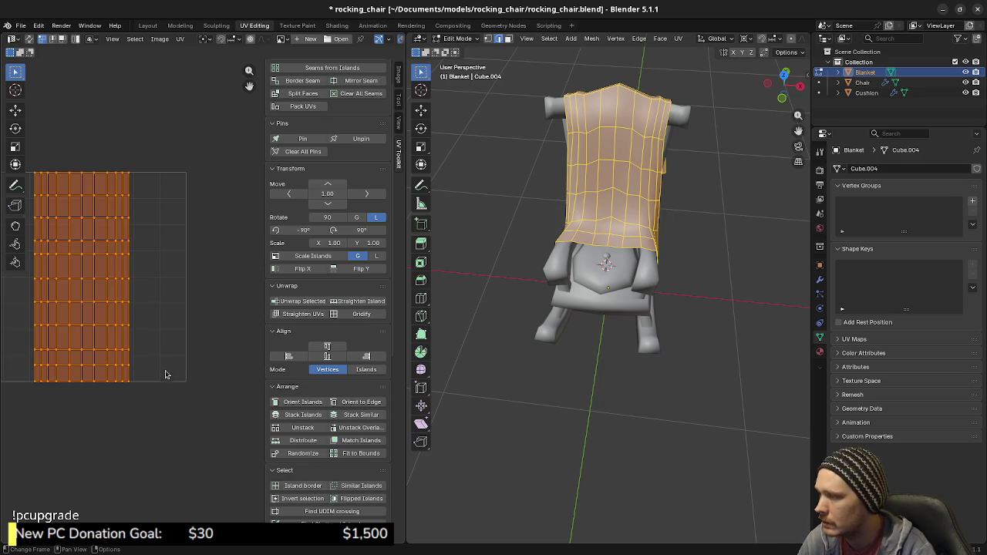
key("Home")
Hide the sidebar, then start an X-axis scale of the UV island and cancel it.
key("n")
mouse_move(242, 397)
middle_mouse_down()
mouse_move(257, 412)
mouse_move(310, 407)
middle_mouse_up()
key("s")
key("x")
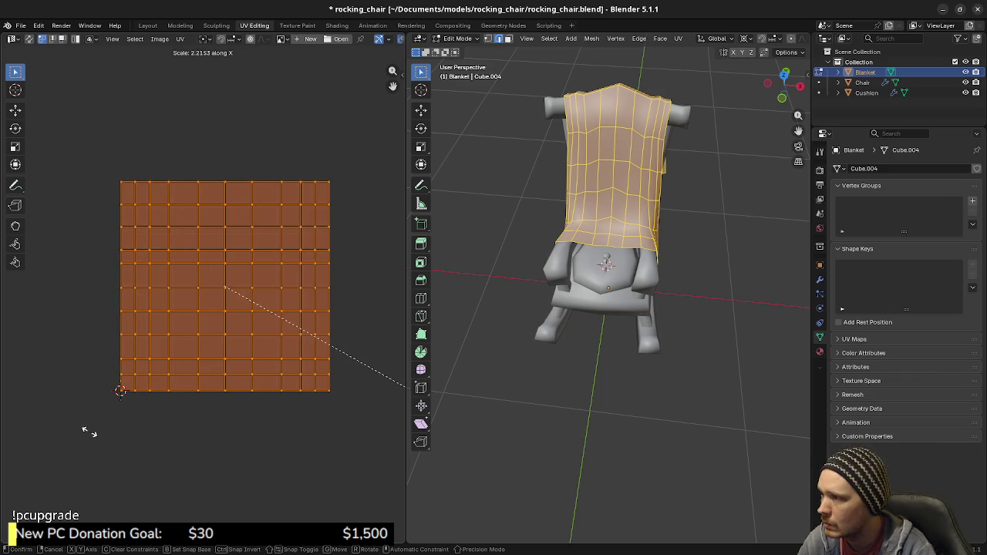
right_click(86, 433)
Stretch the UV island along X into a square and confirm.
scroll(193, 413, "up", 3)
middle_click_drag(319, 392, 170, 357, "shift")
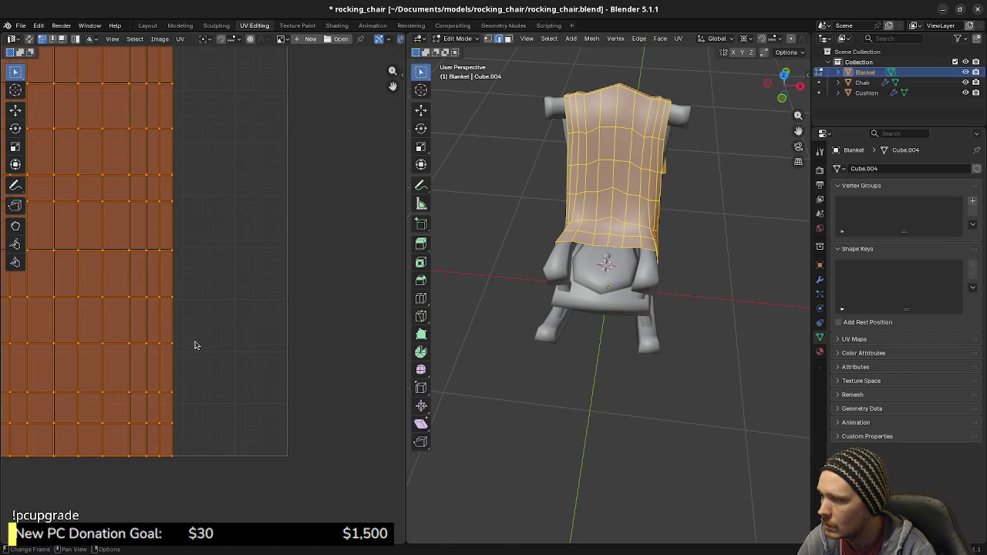
key("s")
key("x")
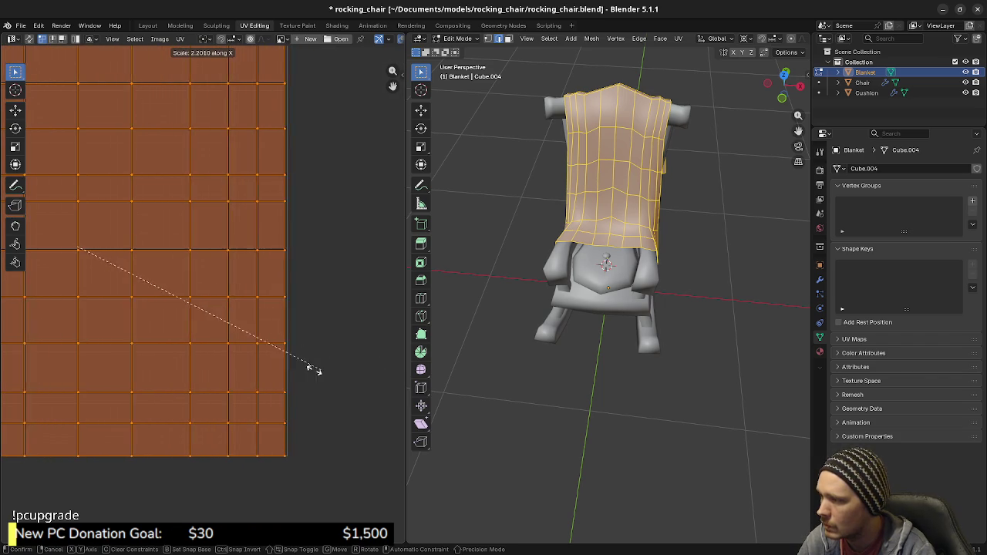
left_click(346, 379)
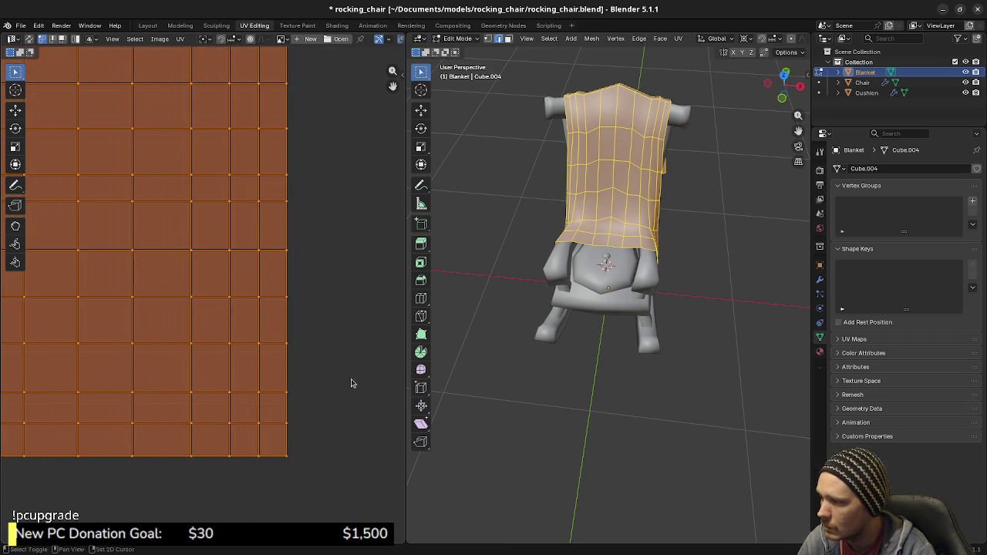
scroll(303, 323, "down", 3)
Undo the stretch so the island returns to its narrow centred strip.
key("alt+a")
middle_click_drag(212, 287, 302, 318)
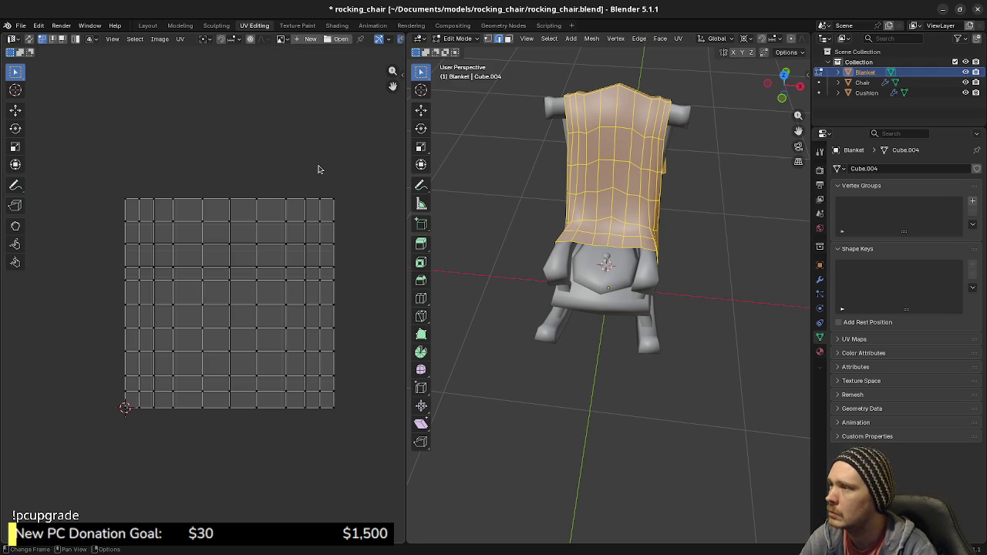
key("a")
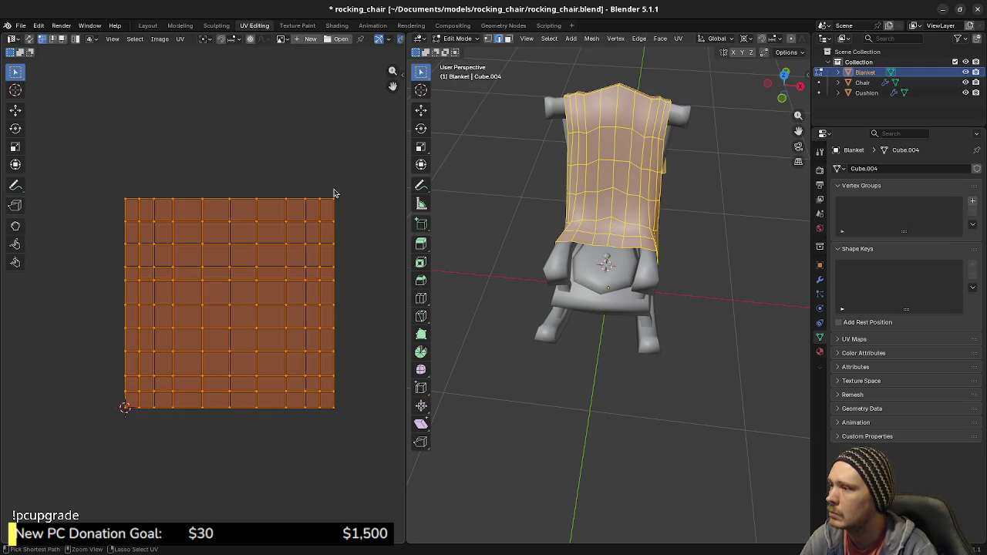
key("ctrl+minus")
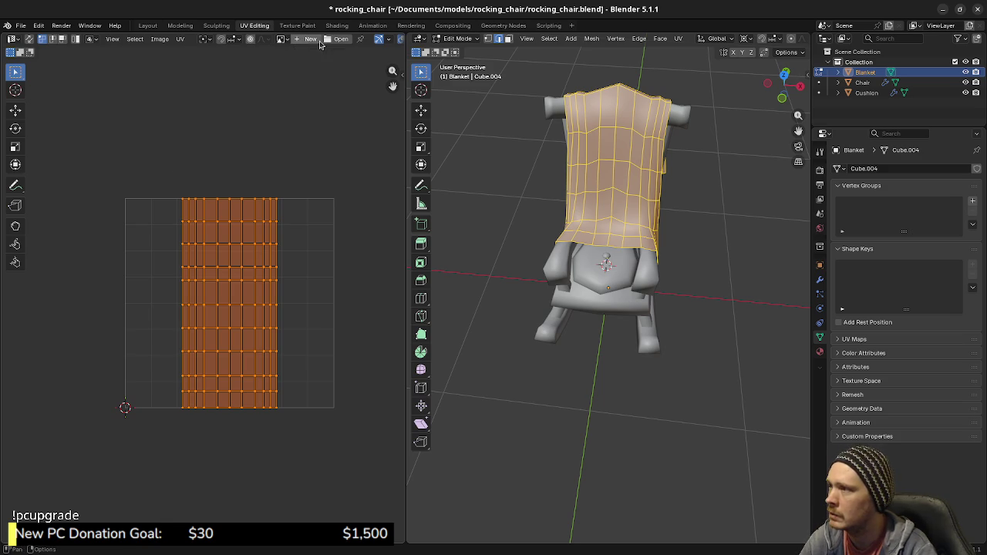
left_click(820, 351)
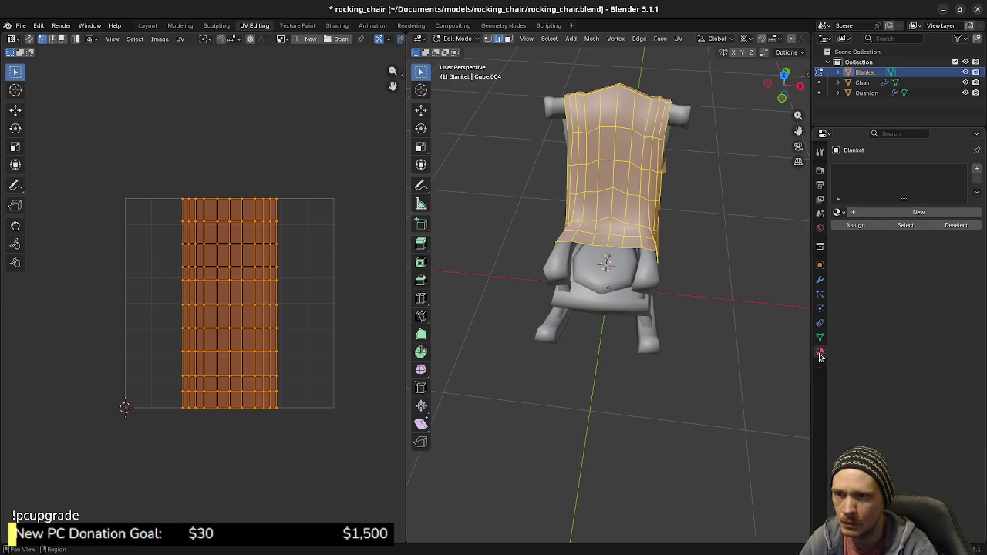
Create a new material for the blanket and name it Blanket.
left_click(859, 214)
double_click(882, 215)
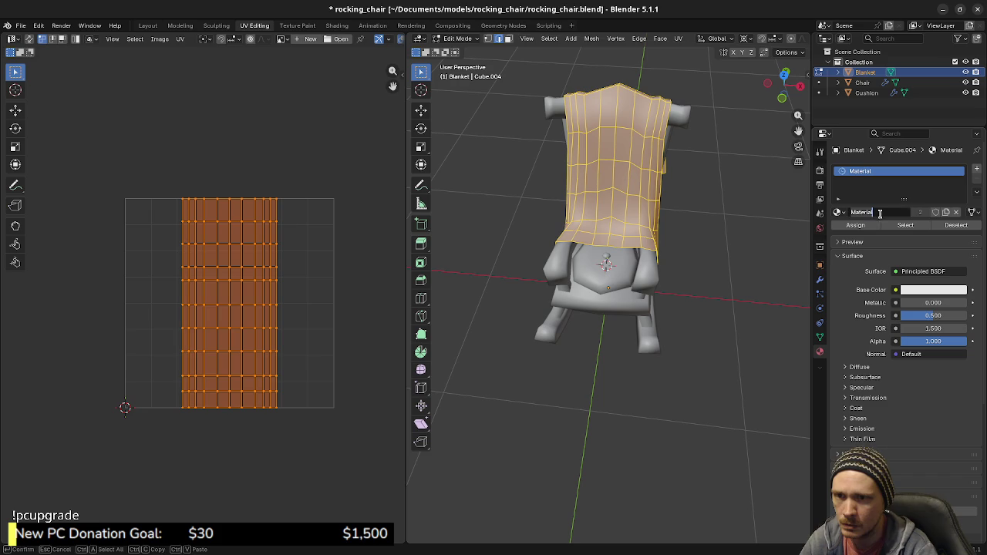
type("Blanket")
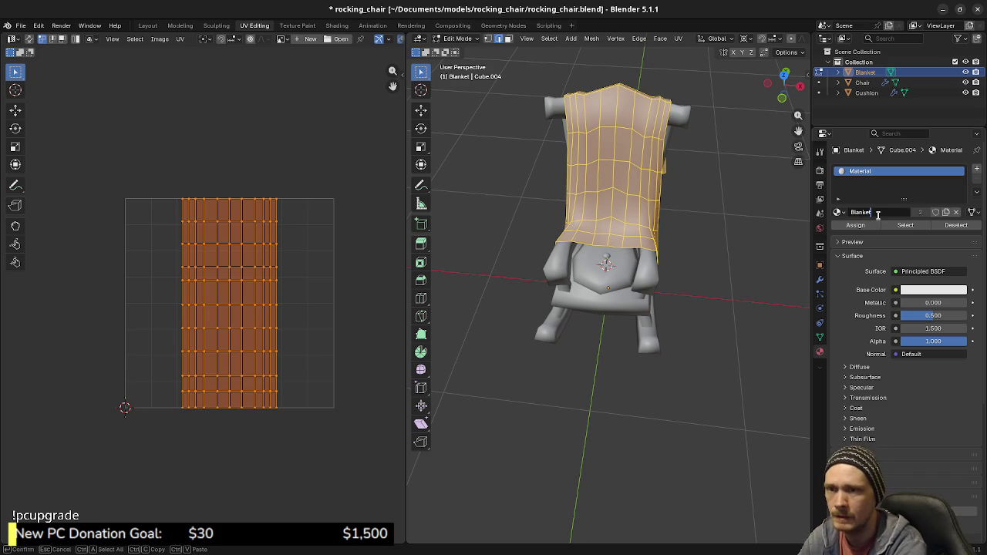
key("Return")
Feed the Base Color from an Image Texture, then switch to Krita.
left_click(895, 290)
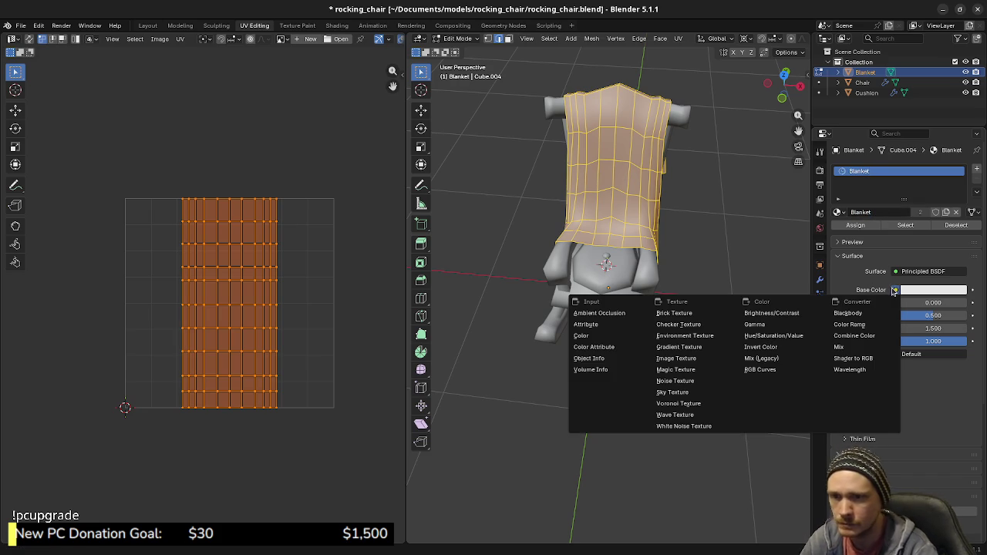
left_click(675, 359)
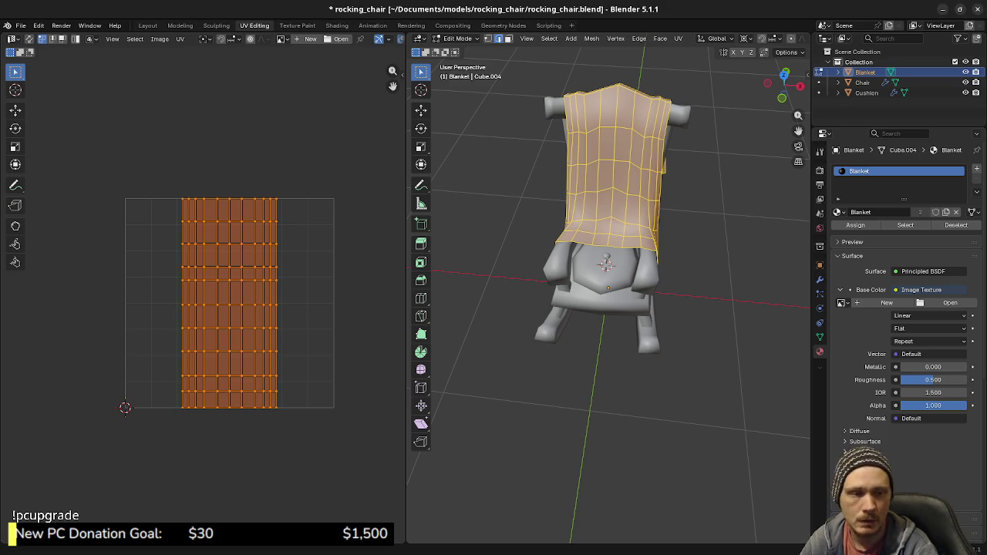
key("alt+Tab")
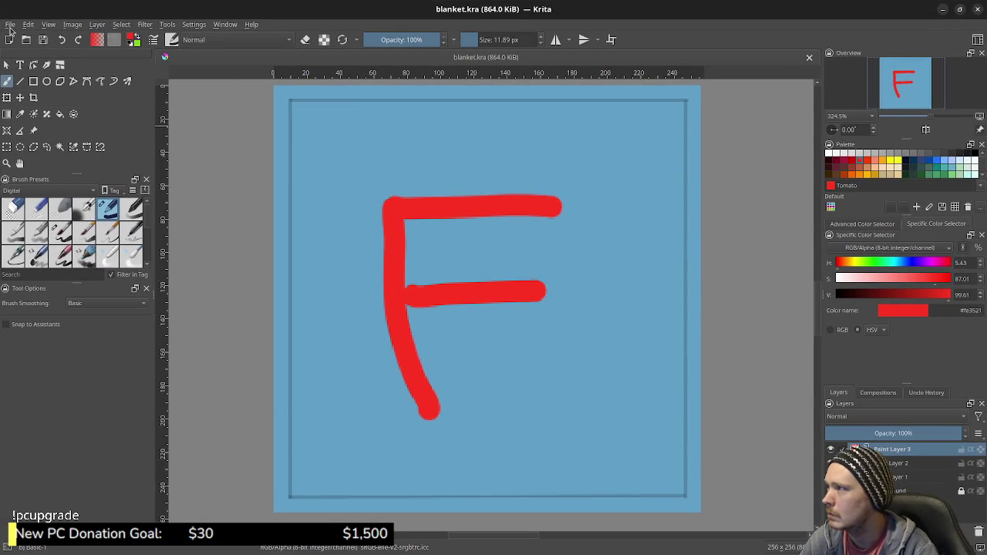
Export the texture as blanket.png with default PNG options, then minimize Krita.
left_click(10, 24)
left_click(51, 131)
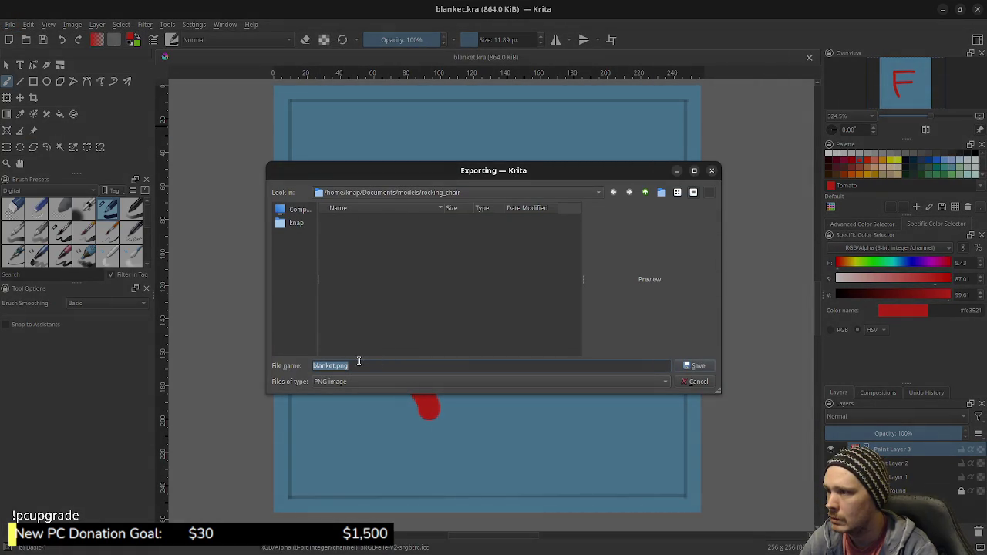
left_click(706, 367)
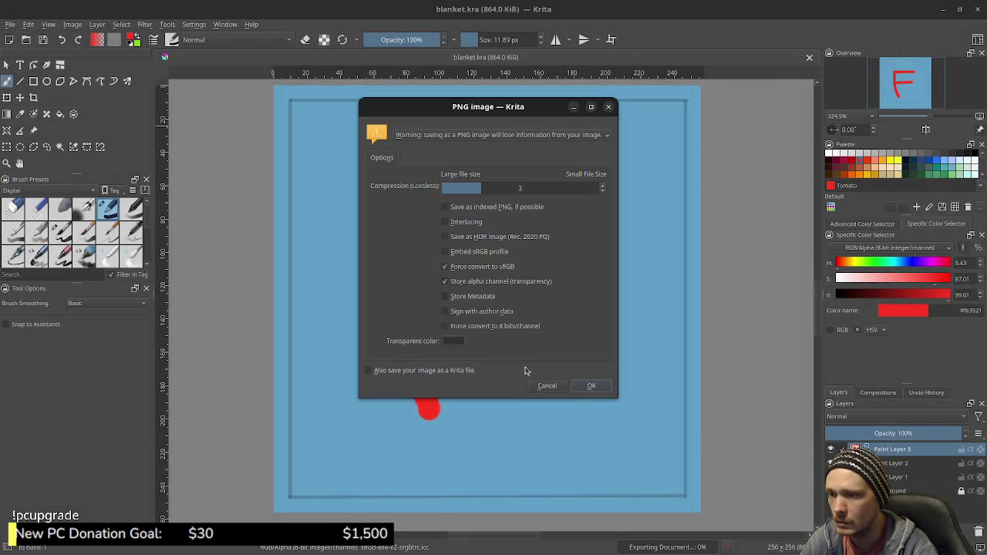
left_click(586, 385)
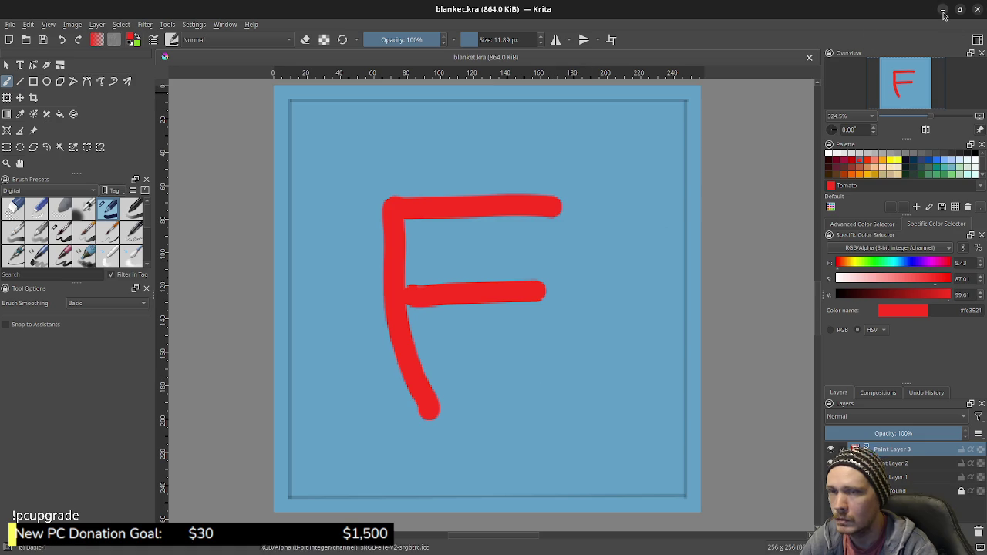
left_click(942, 9)
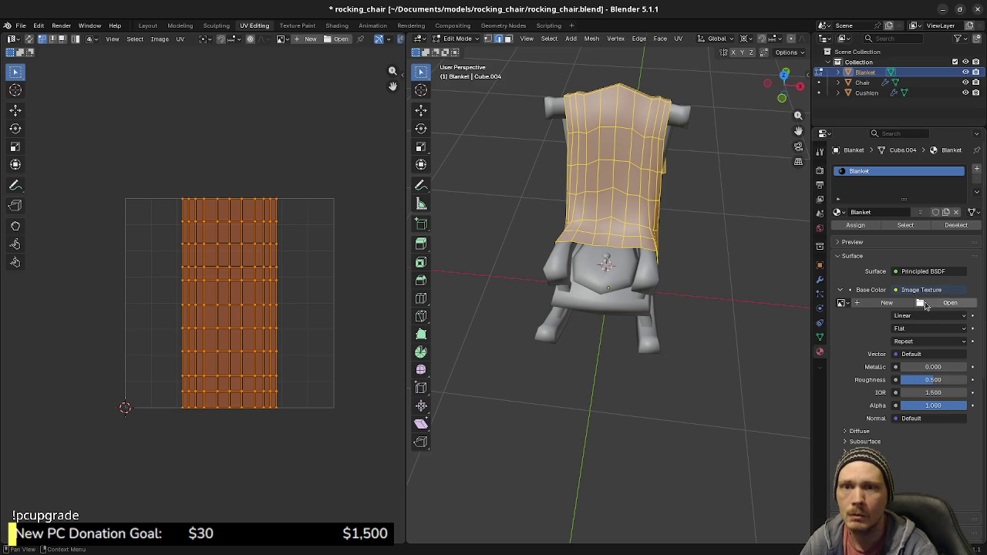
Load blanket.png into the blanket material's Image Texture node.
left_click(950, 302)
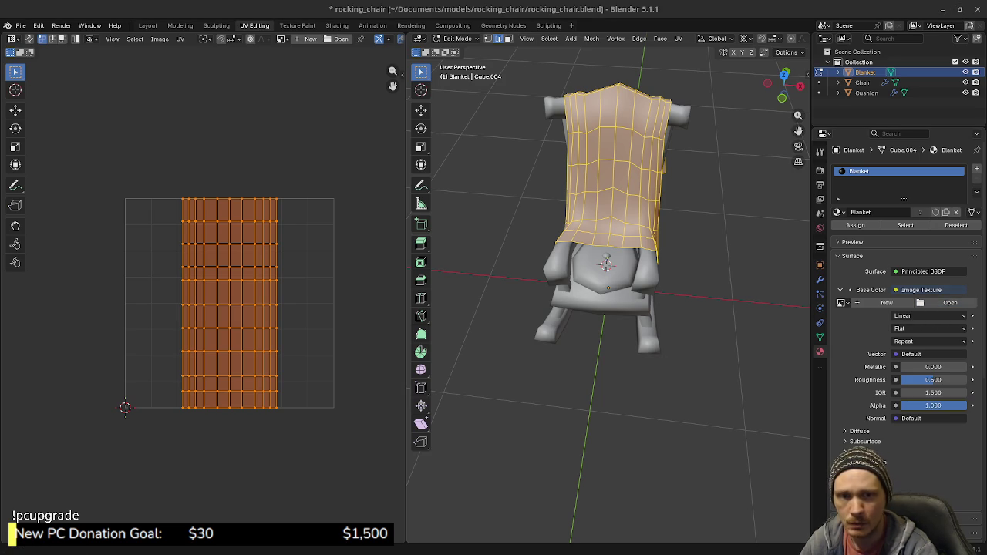
key("Return")
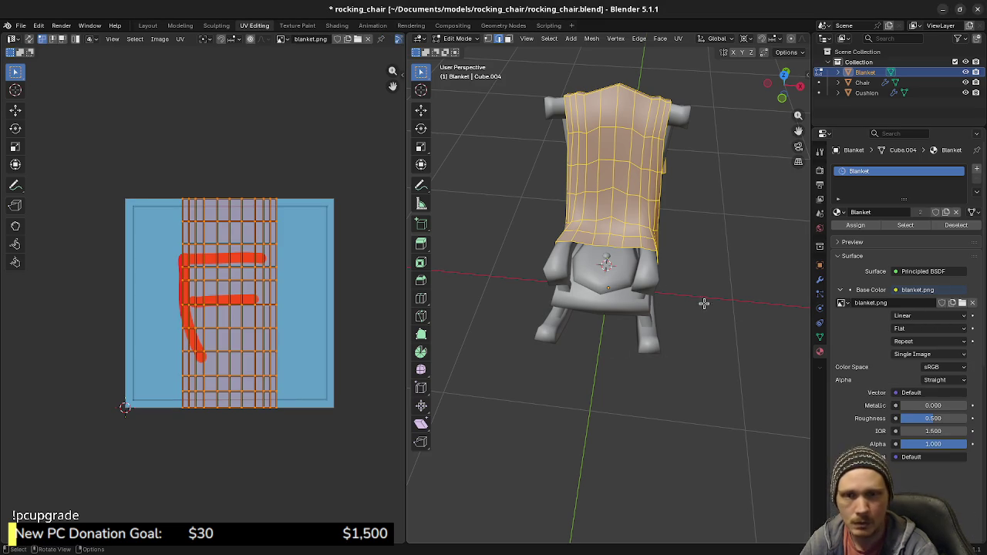
scroll(778, 42, "down", 2)
scroll(771, 42, "down", 3)
Set viewport shading to Texture object colour with Flat lighting, viewing the chair from above.
left_click(801, 39)
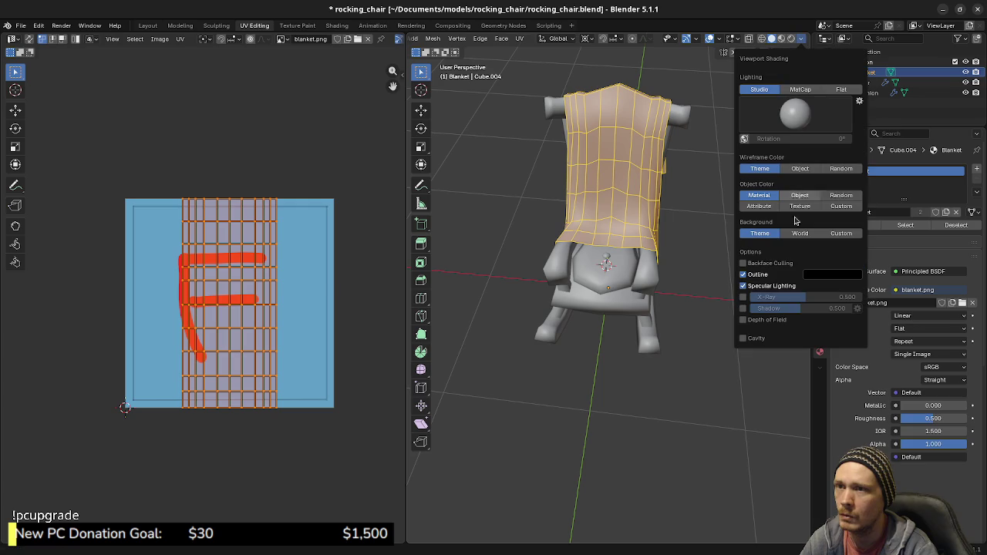
left_click(800, 206)
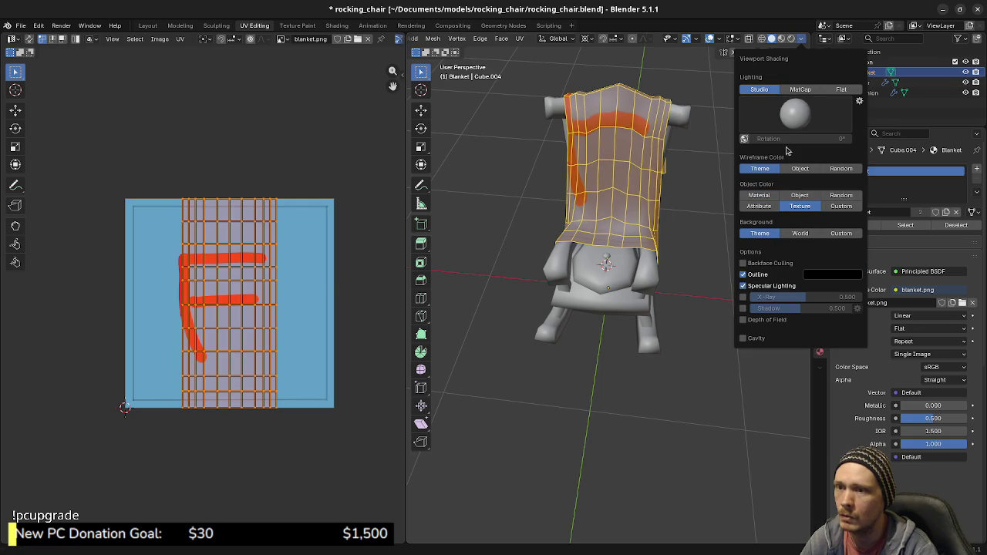
left_click(842, 89)
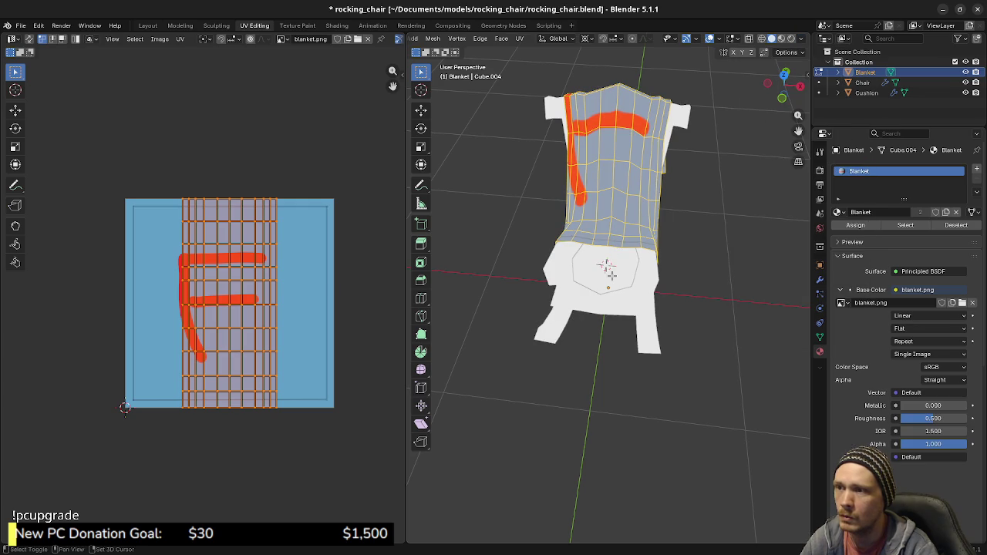
middle_click_drag(629, 181, 556, 307)
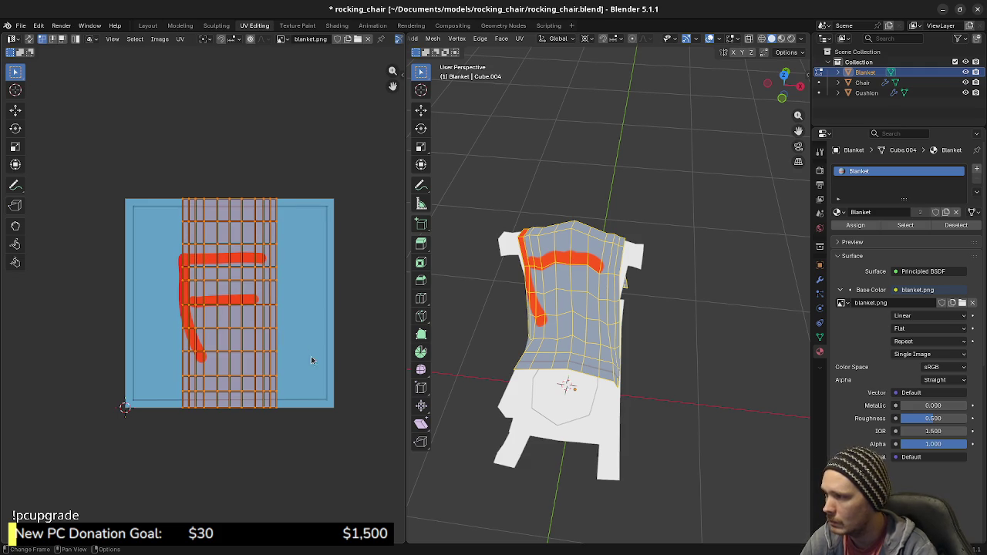
Stretch the blanket UVs wider along X in two passes, then frame the texture and deselect.
scroll(306, 347, "up", 2)
scroll(342, 366, "up", 1)
scroll(235, 335, "up", 2)
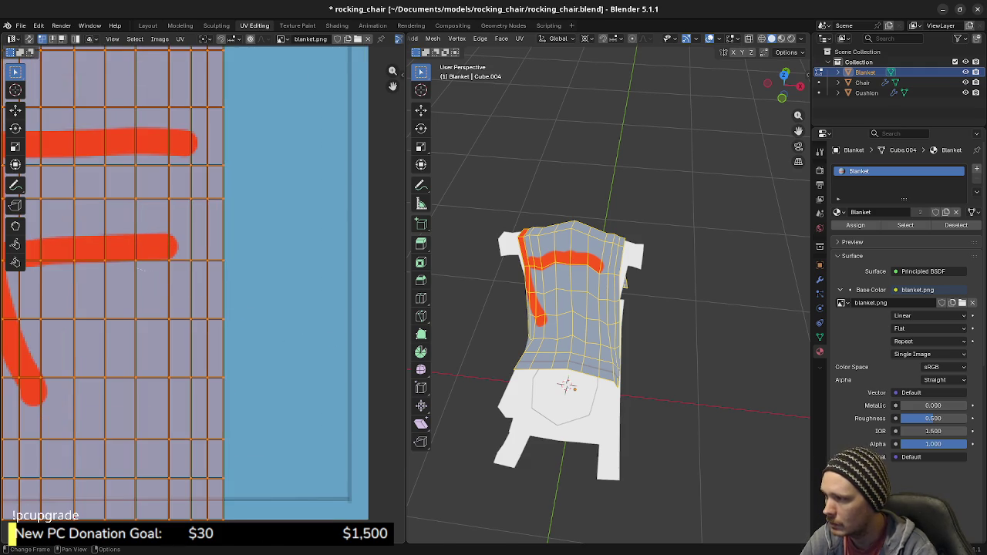
key("s")
key("x")
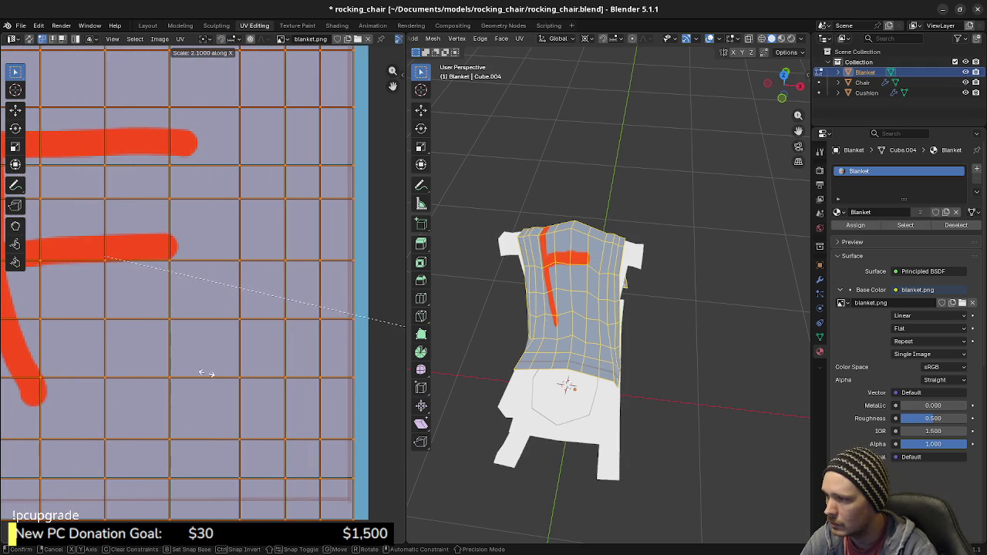
left_click(218, 374)
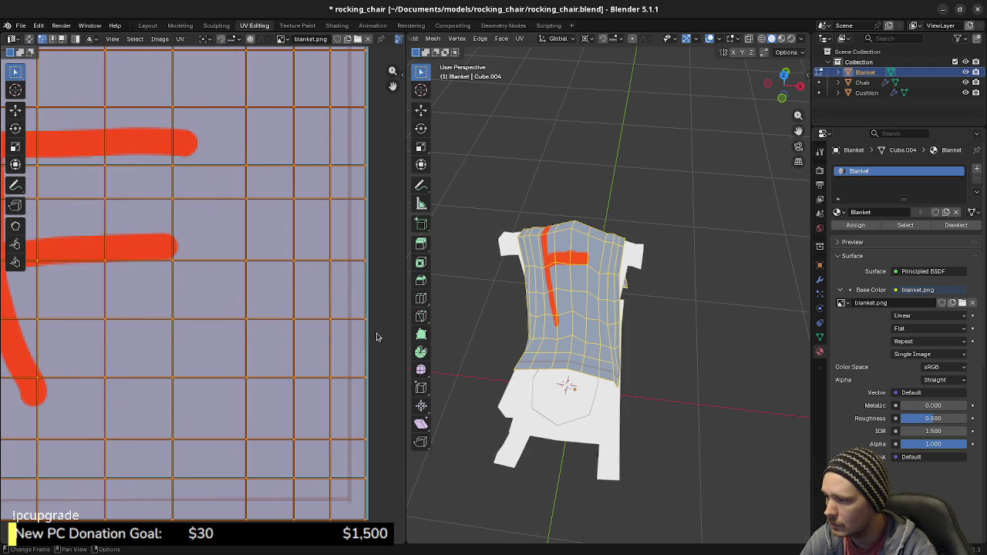
key("s")
key("x")
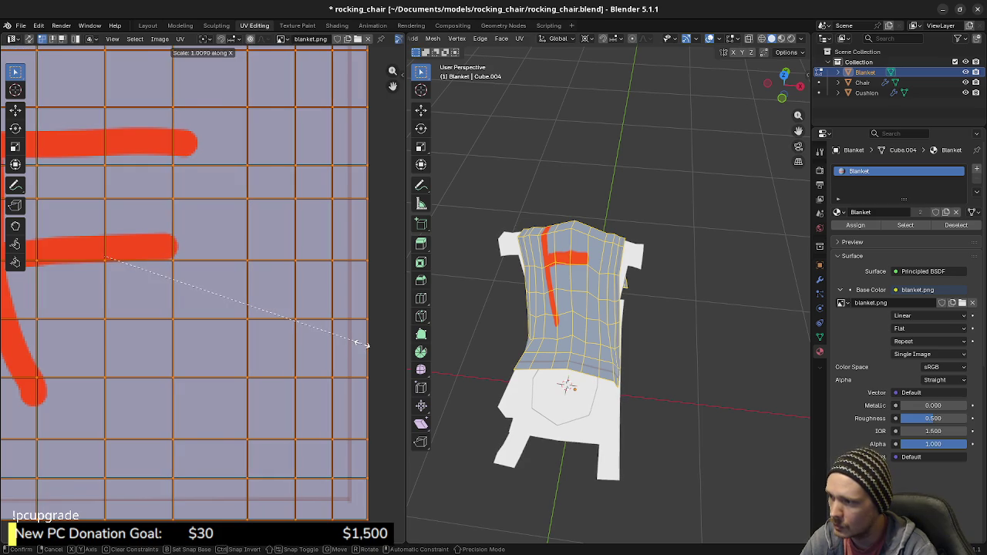
left_click(363, 345)
key("Home")
key("alt+a")
View the blanket from the front, select all UVs, and Distribute the islands across the texture.
scroll(557, 310, "up", 2)
scroll(557, 310, "up", 2)
mouse_move(556, 311)
middle_mouse_down()
mouse_move(600, 310)
mouse_move(748, 351)
mouse_move(711, 319)
mouse_move(648, 376)
middle_mouse_up()
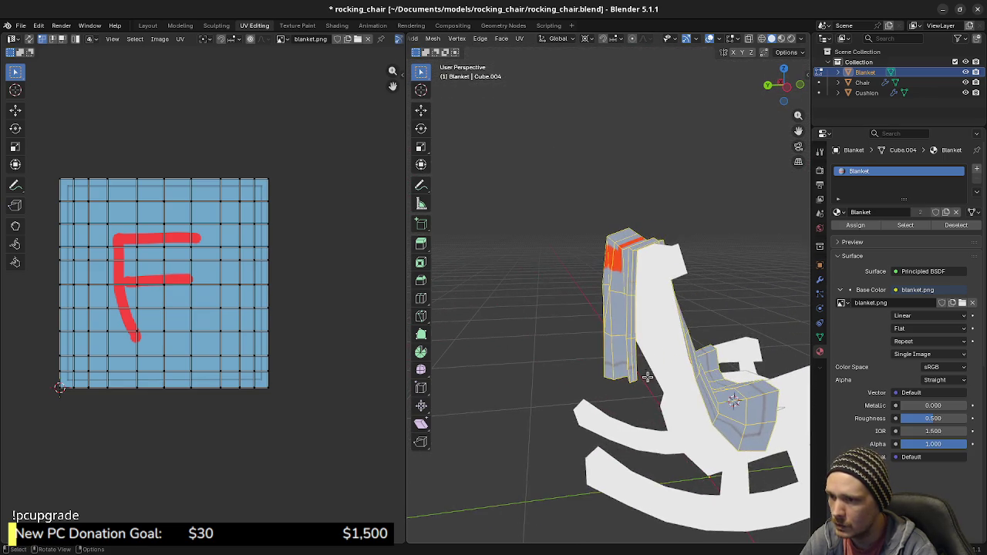
scroll(646, 378, "up", 1)
scroll(642, 380, "up", 1)
scroll(637, 382, "up", 1)
scroll(632, 385, "up", 1)
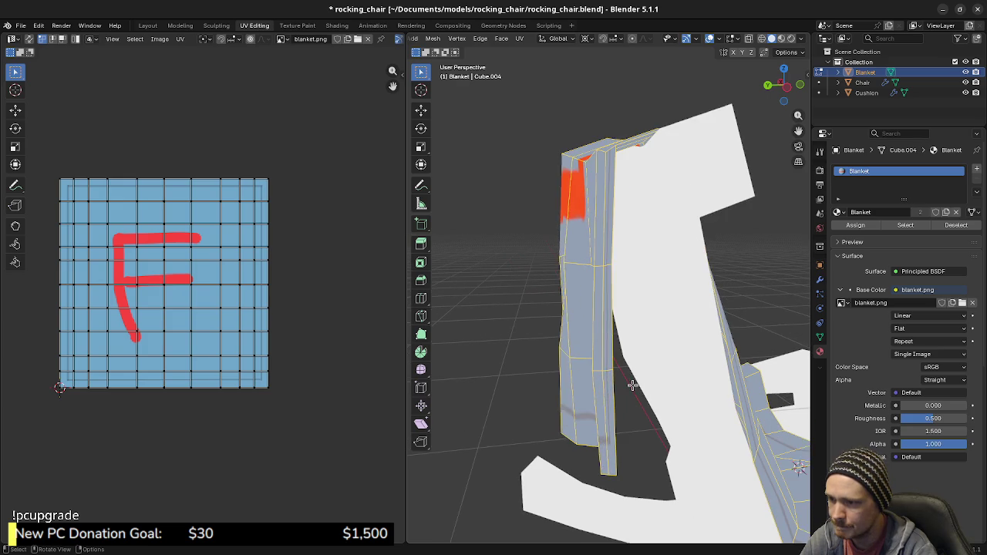
middle_click_drag(626, 380, 653, 399)
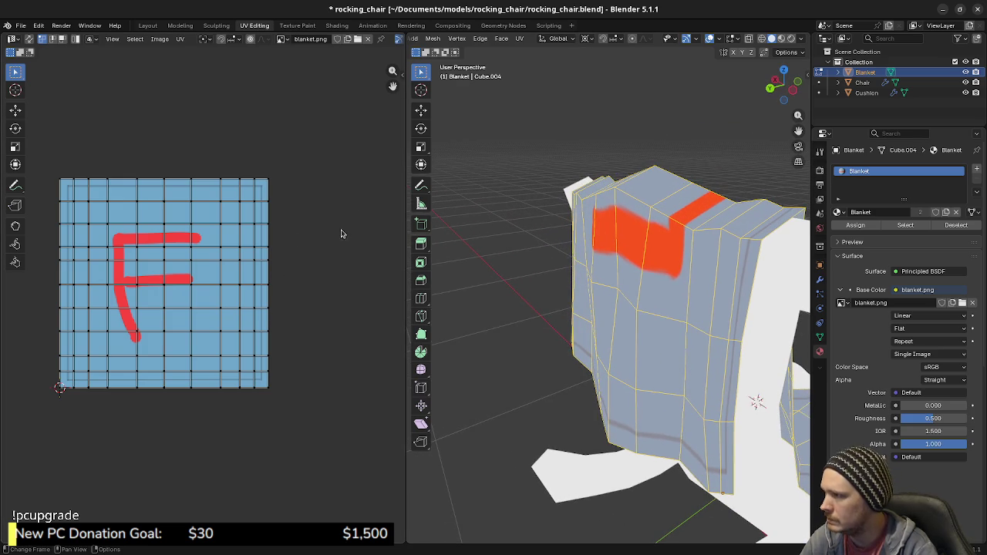
key("n")
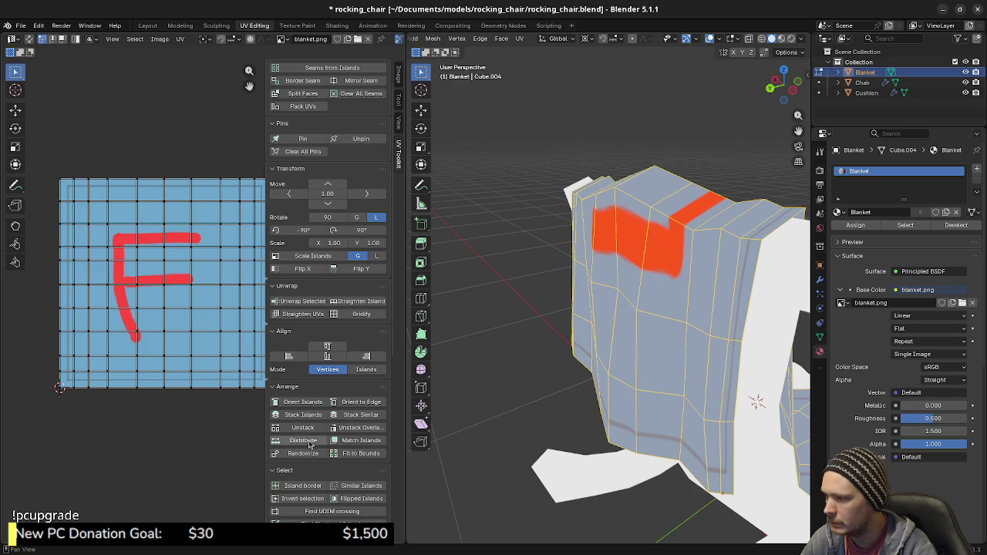
left_click(303, 440)
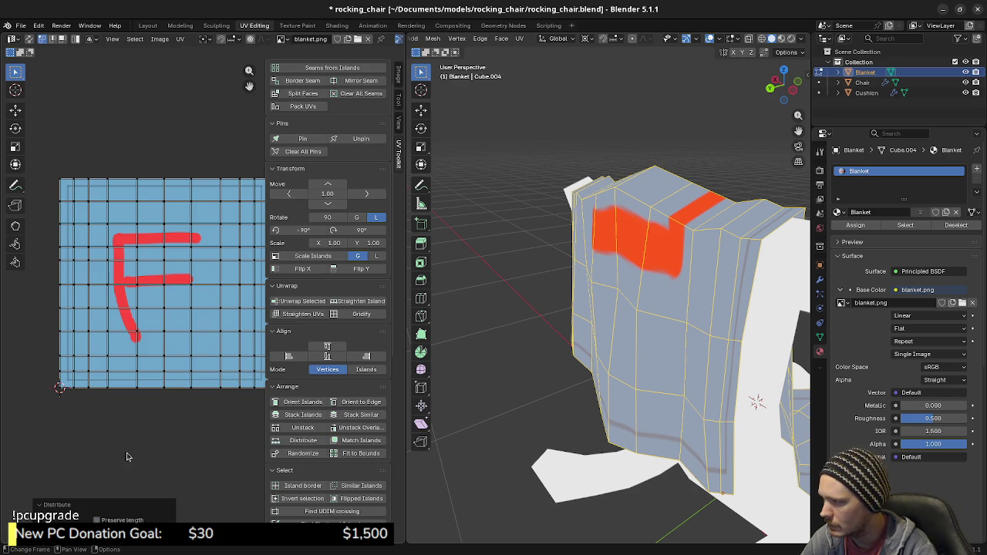
key("a")
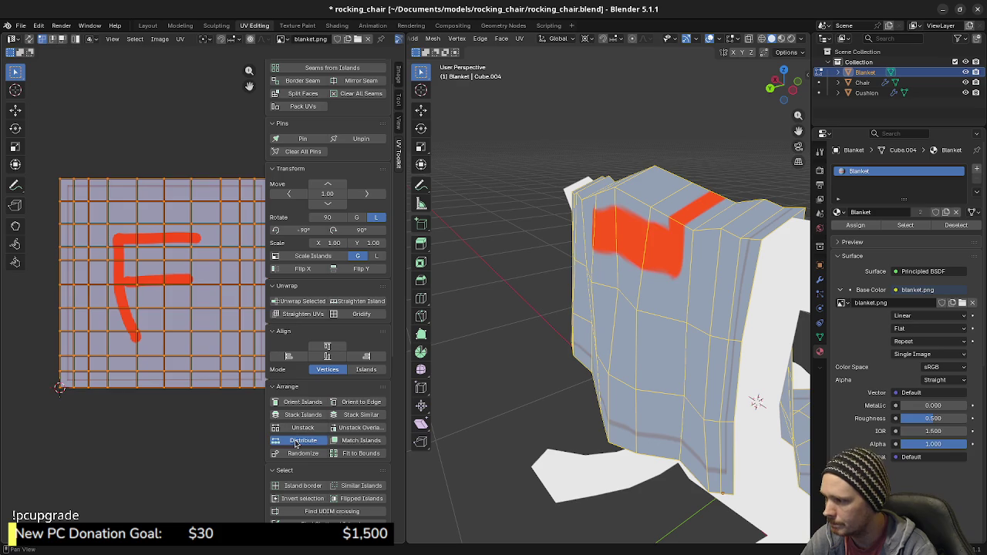
left_click(296, 441)
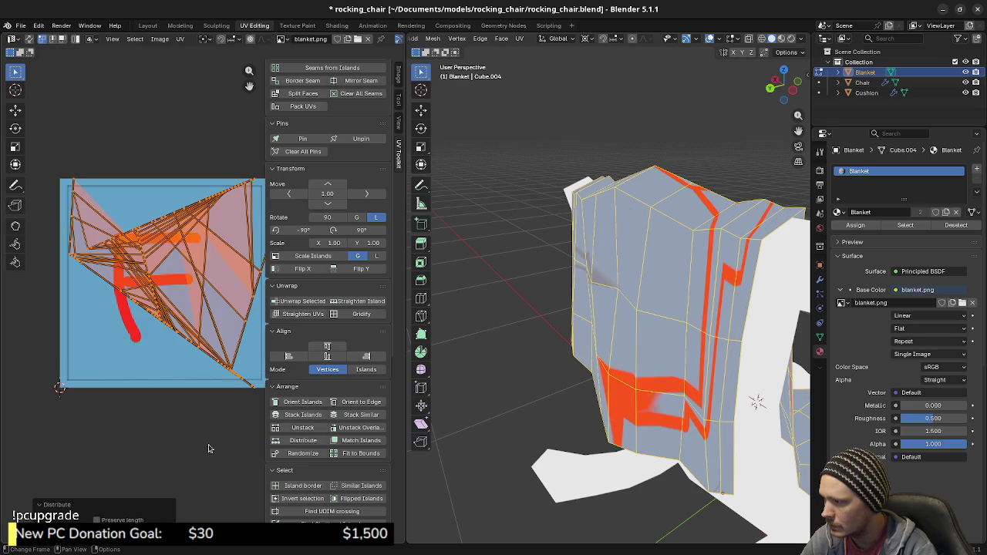
Reshuffle the distributed islands, then undo back to the original UV grid.
key("shift+r")
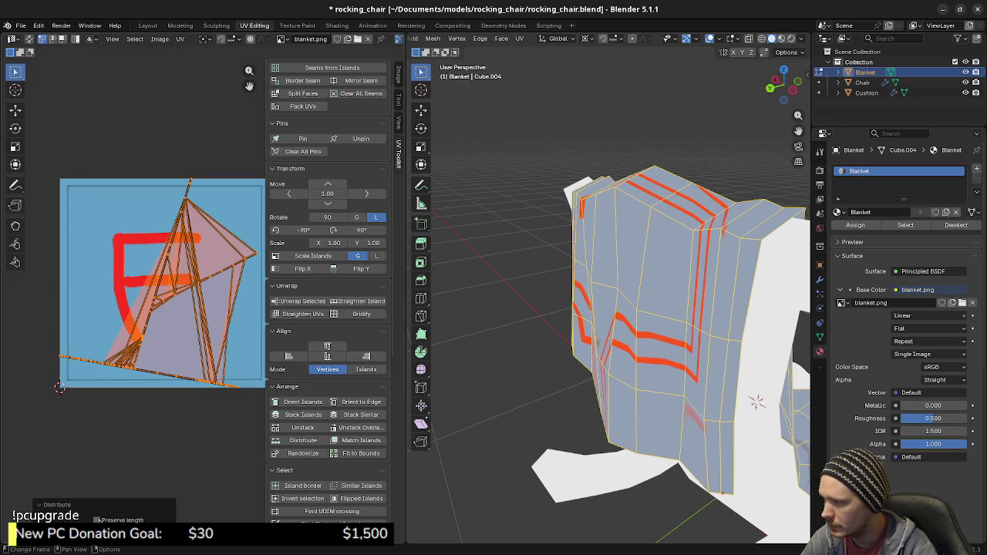
key("shift+r")
key("shift+r")
key("shift+r")
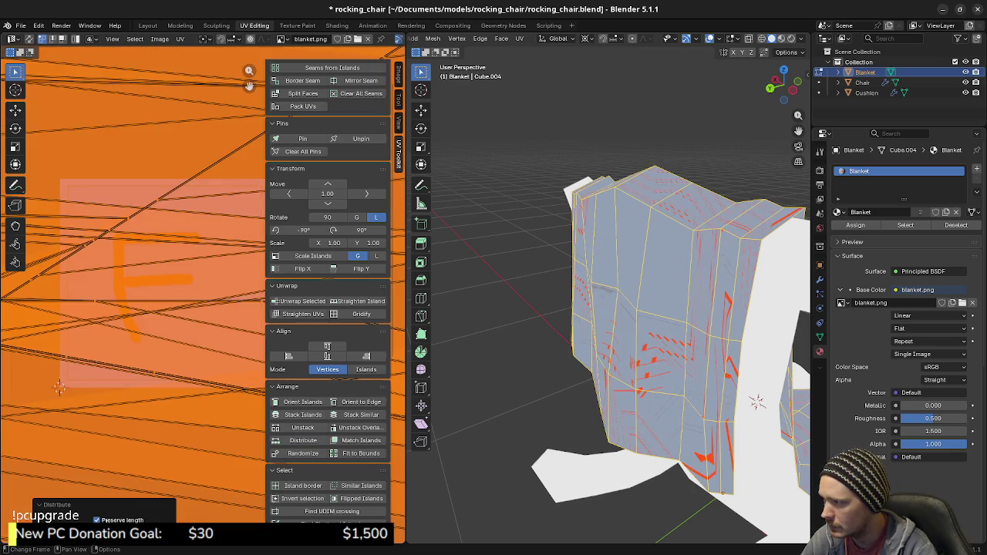
key("shift+r")
key("ctrl+z")
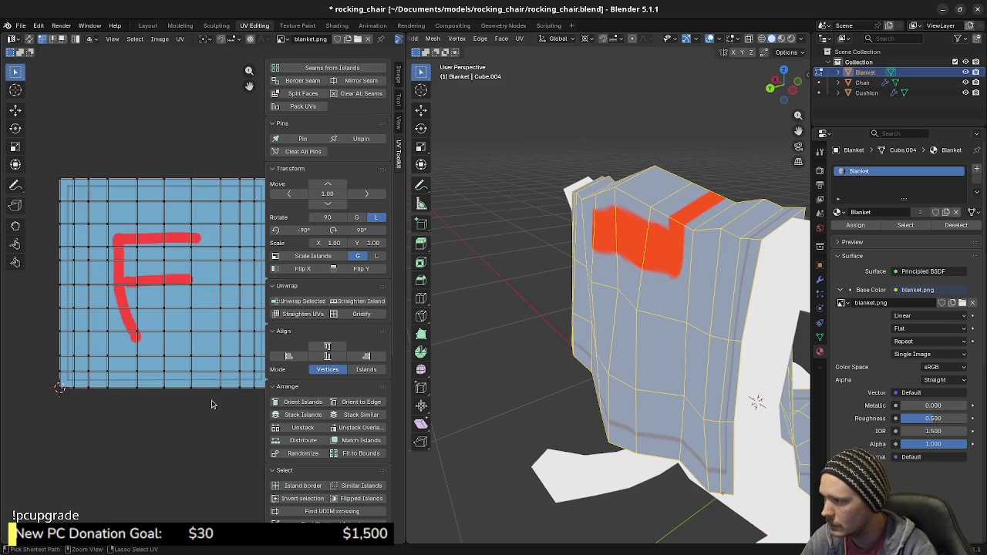
key("ctrl+z")
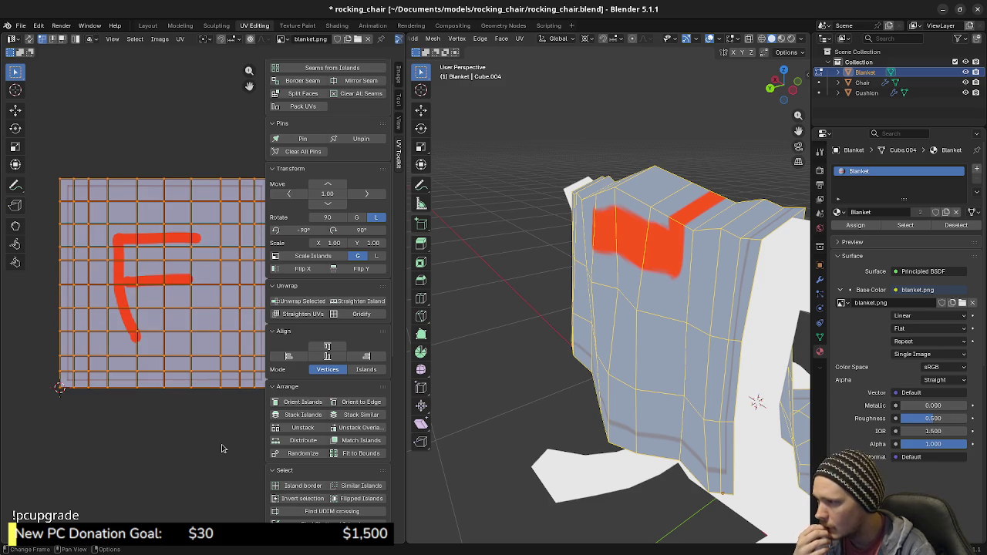
Straighten the UVs into an even grid with Gridify, zoom in, and start moving it upward.
left_click(351, 316)
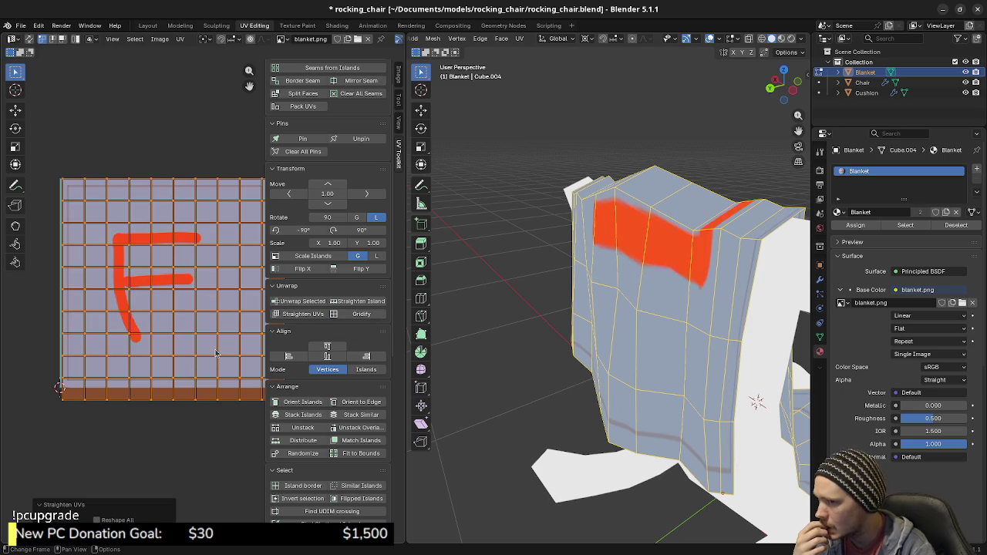
scroll(193, 383, "down", 2)
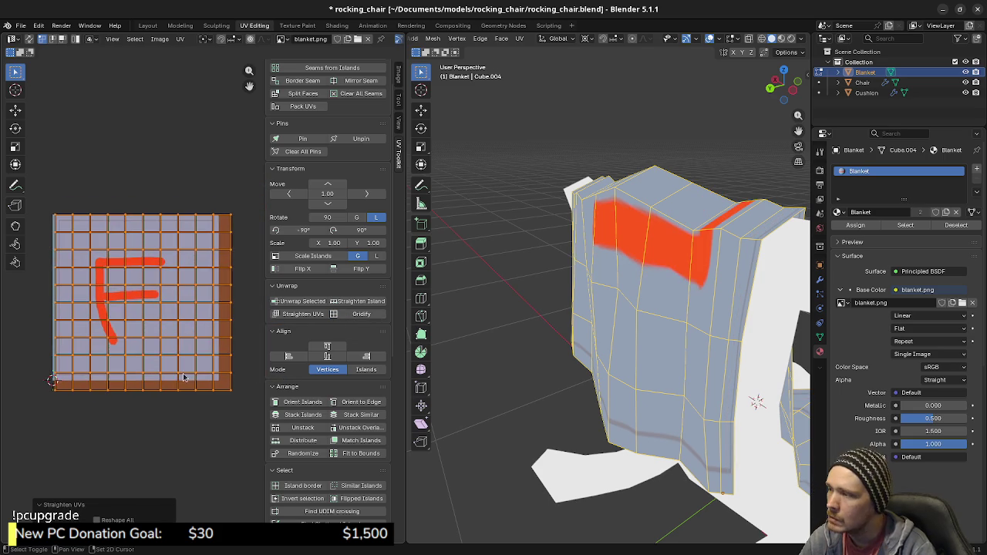
scroll(185, 388, "up", 1)
scroll(154, 419, "up", 1)
scroll(99, 446, "up", 2)
scroll(99, 445, "up", 1)
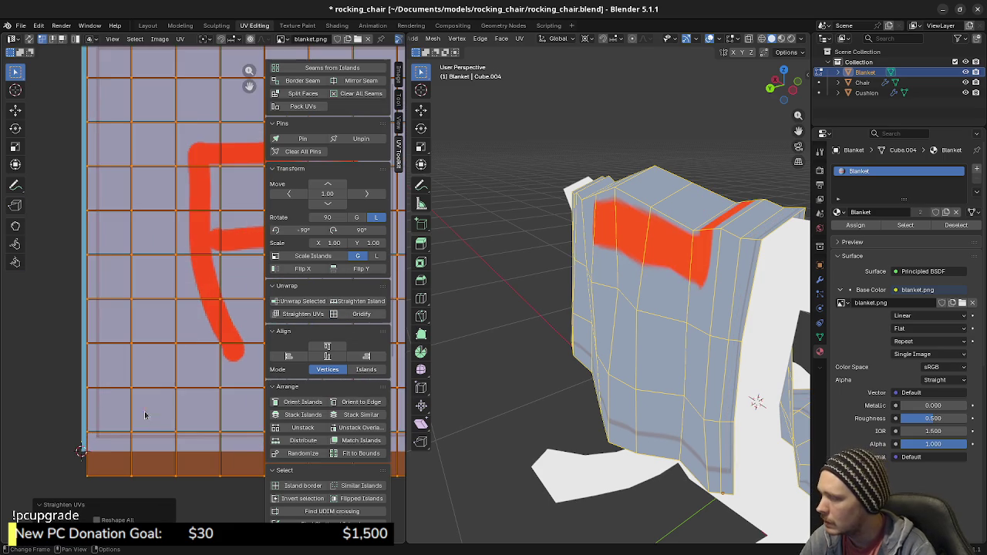
scroll(99, 446, "up", 1)
scroll(115, 432, "up", 3)
scroll(168, 403, "up", 1)
scroll(160, 423, "up", 1)
scroll(157, 436, "up", 2)
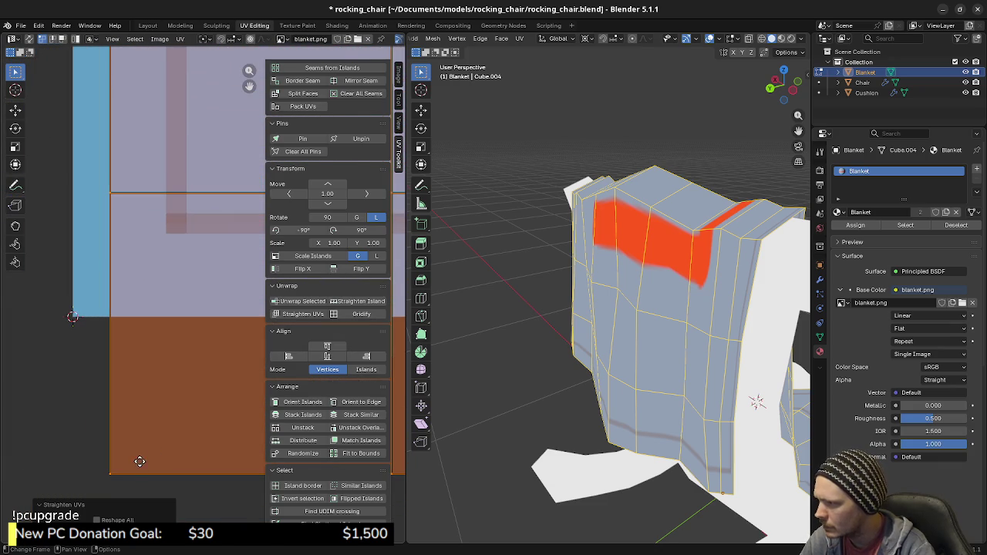
key("g")
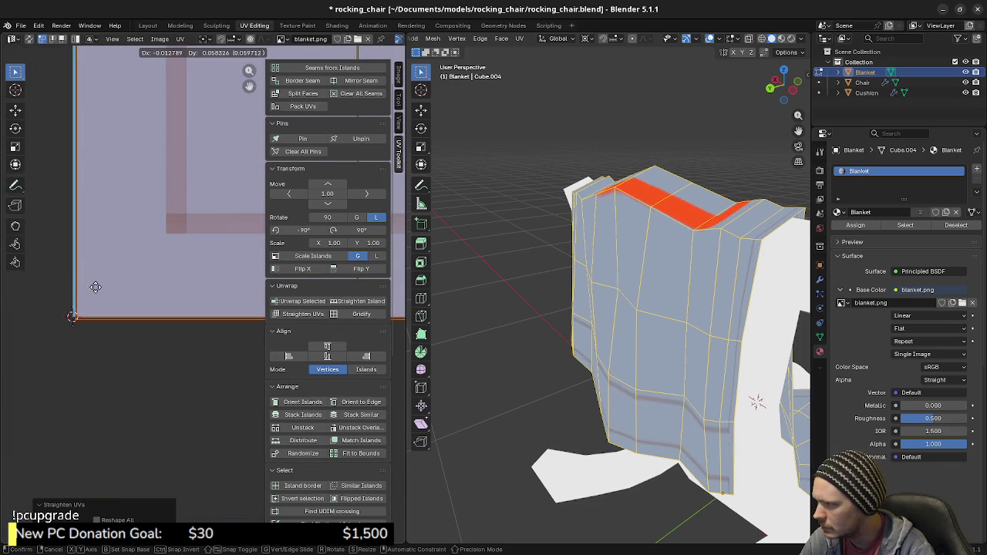
Confirm the UV grid's new position and bring the image's bottom edge into view.
left_click(67, 263)
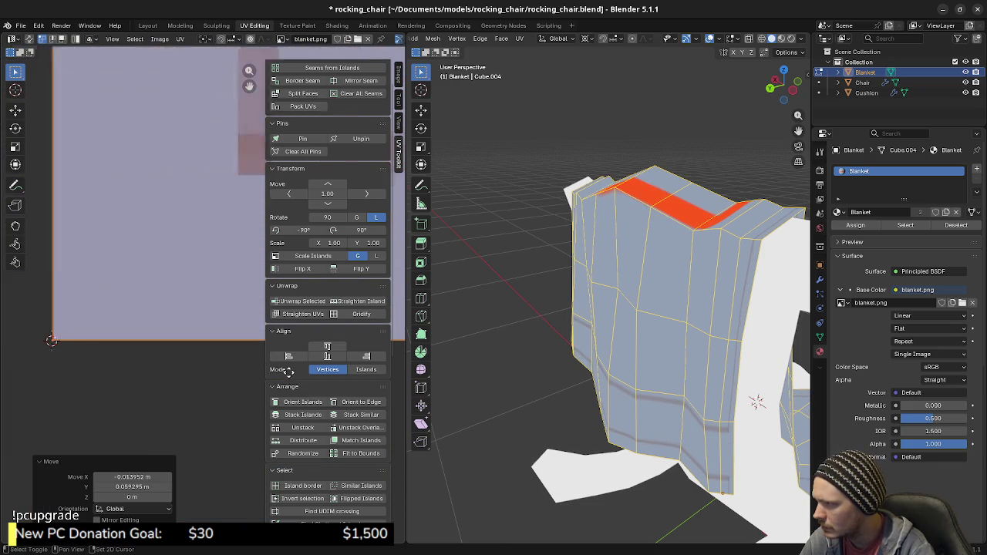
middle_click_drag(67, 264, 171, 349)
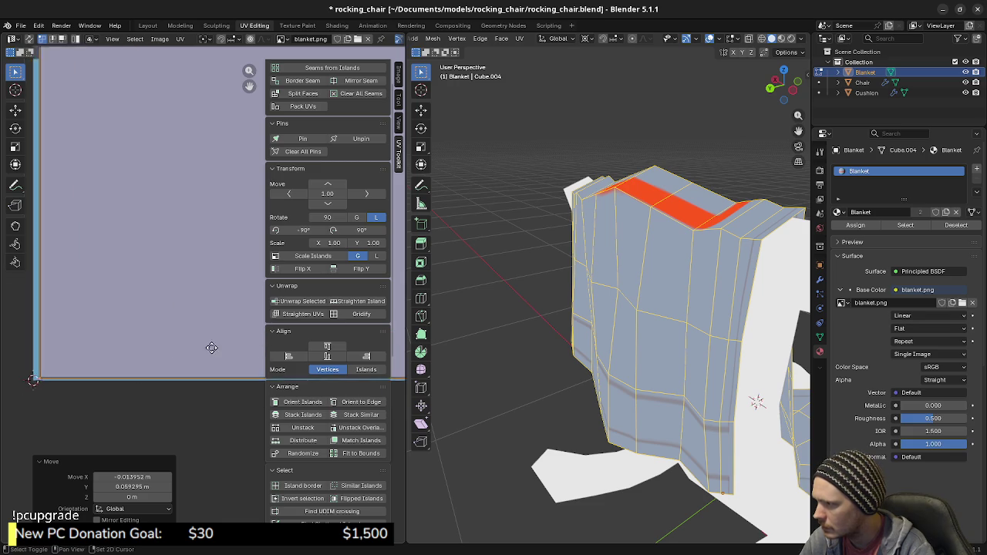
scroll(188, 356, "up", 1)
scroll(181, 413, "up", 2)
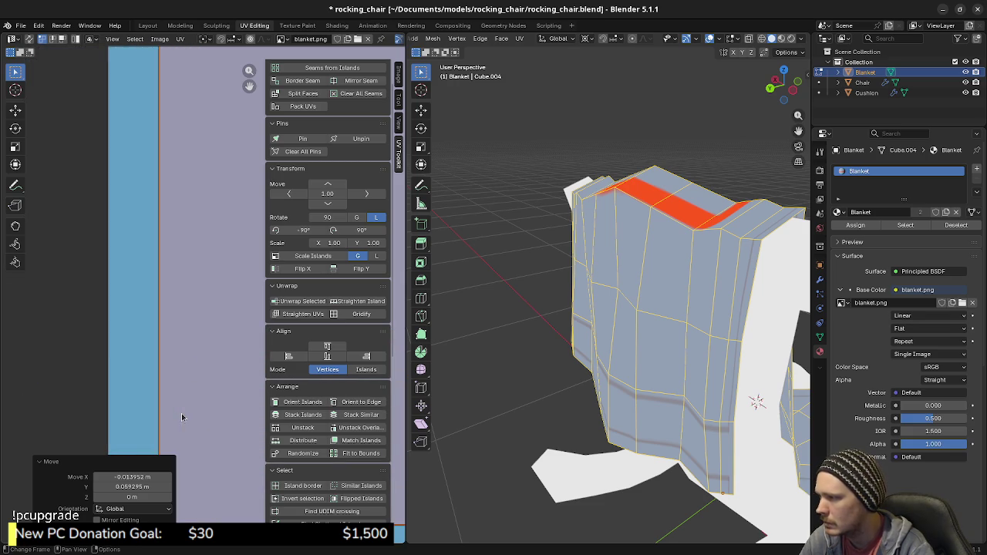
middle_click_drag(200, 300, 203, 229, "shift")
scroll(203, 231, "up", 3)
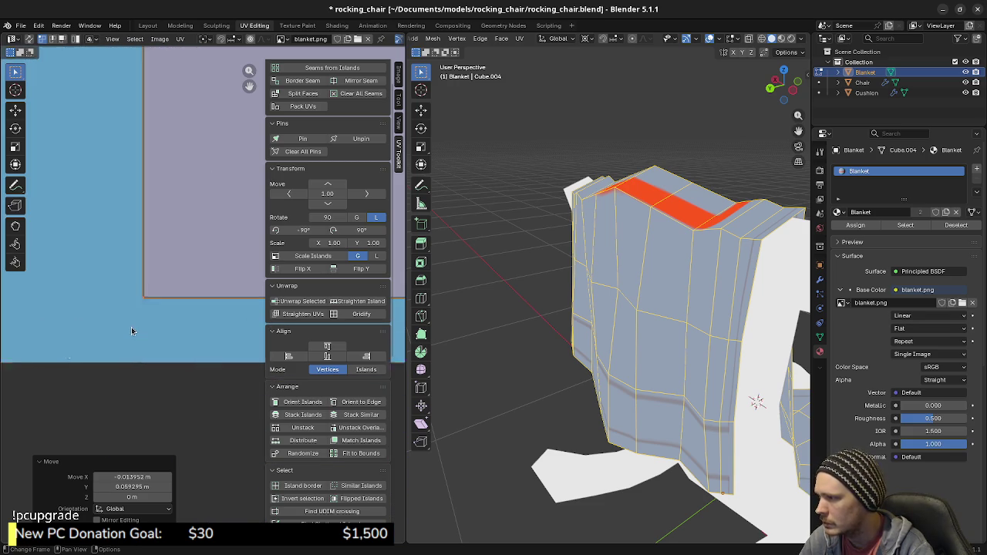
scroll(226, 338, "up", 3)
Move the UV island to the image's edge, finishing with a vertical-only move.
left_click_drag(226, 338, 21, 401)
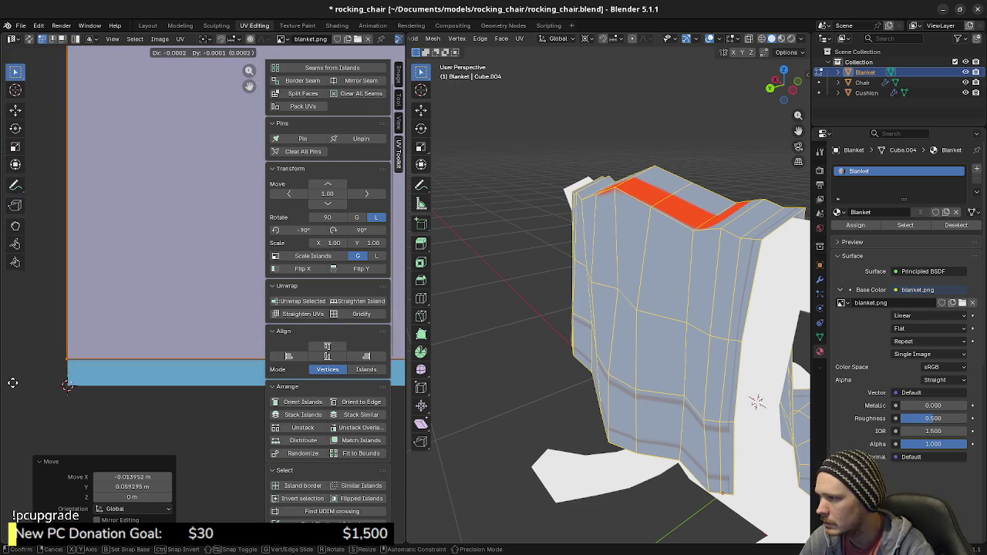
mouse_move(67, 402)
middle_mouse_down()
mouse_move(183, 368)
mouse_move(179, 359)
middle_mouse_up()
key("g")
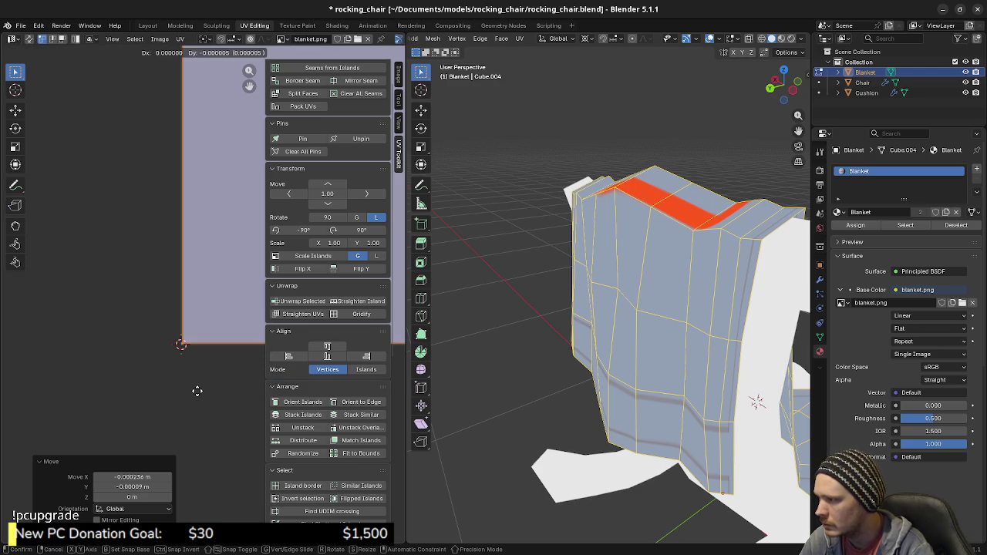
key("y")
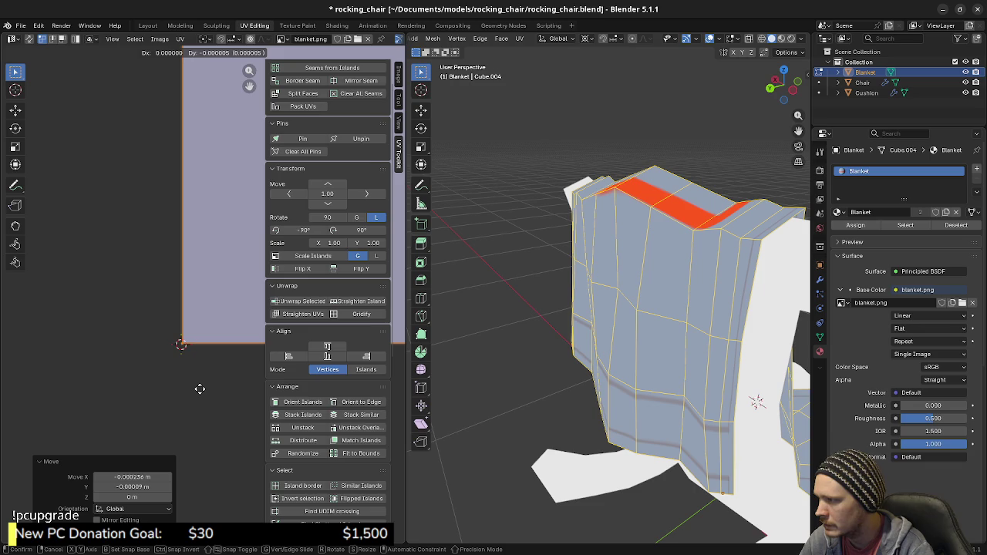
left_click(199, 388)
Adjust the pivot point and shrink the UV island to 0.944 scale.
scroll(211, 365, "down", 2)
scroll(205, 364, "down", 1)
scroll(185, 349, "down", 1)
scroll(185, 350, "down", 1)
scroll(188, 343, "down", 2)
scroll(197, 335, "down", 2)
scroll(207, 321, "up", 1)
scroll(193, 330, "up", 3)
scroll(197, 324, "up", 1)
scroll(199, 317, "up", 1)
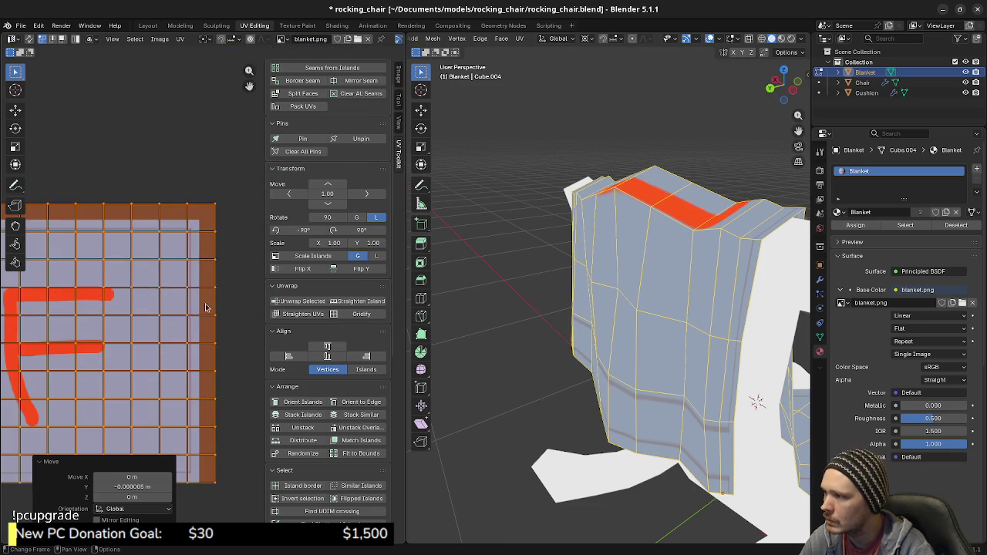
scroll(198, 312, "up", 1)
scroll(195, 254, "up", 1)
left_click(207, 38)
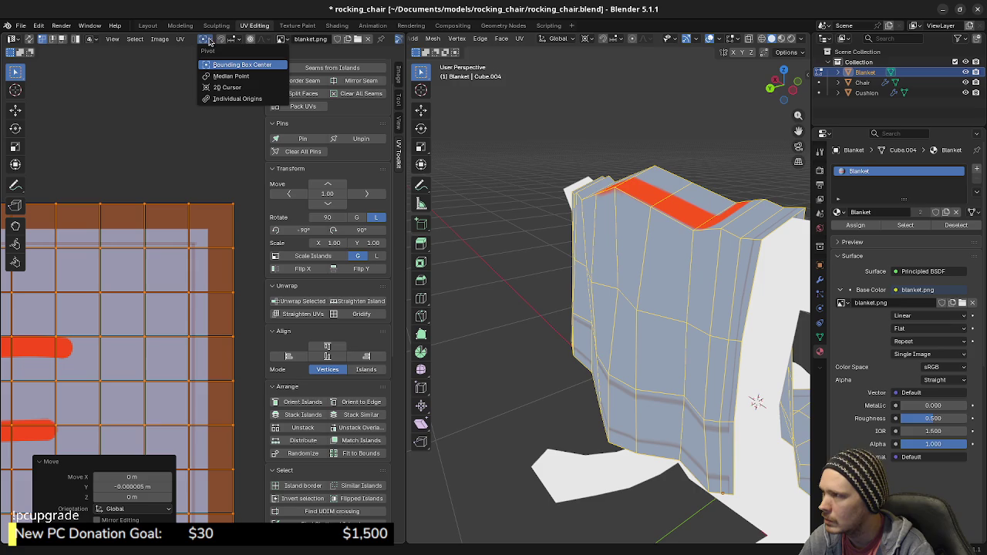
scroll(198, 262, "up", 1)
scroll(198, 286, "up", 2)
scroll(199, 286, "up", 2)
scroll(219, 286, "up", 1)
key("s")
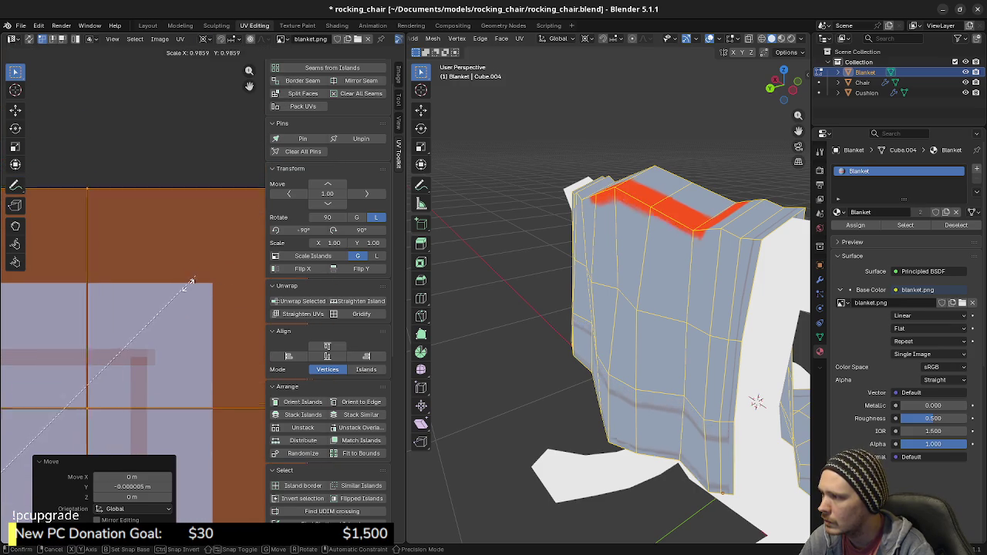
left_click(105, 359)
Rescale the UV island back toward full size.
scroll(150, 352, "up", 1)
scroll(233, 249, "up", 1)
scroll(224, 204, "up", 1)
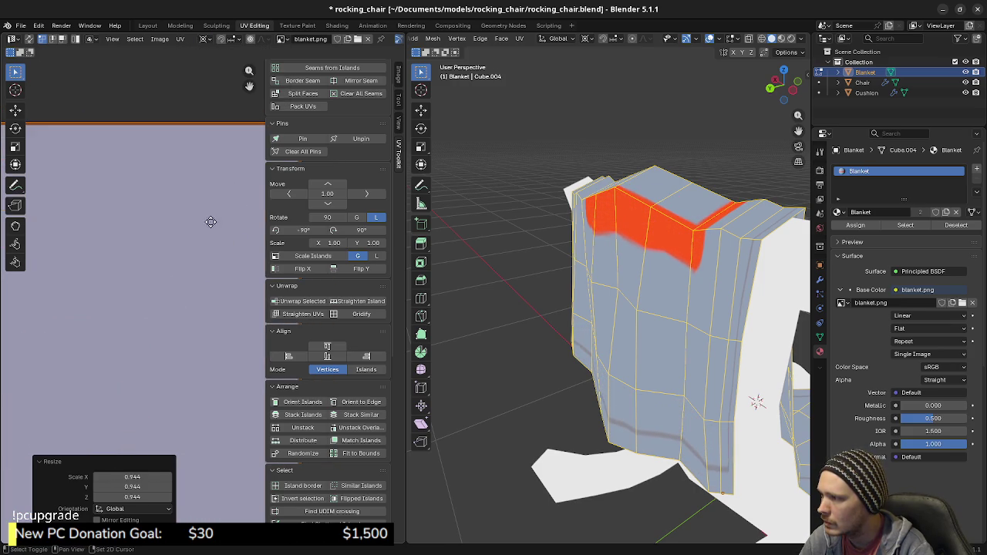
scroll(151, 357, "down", 2)
scroll(155, 359, "down", 1)
scroll(173, 354, "down", 1)
scroll(185, 332, "up", 2)
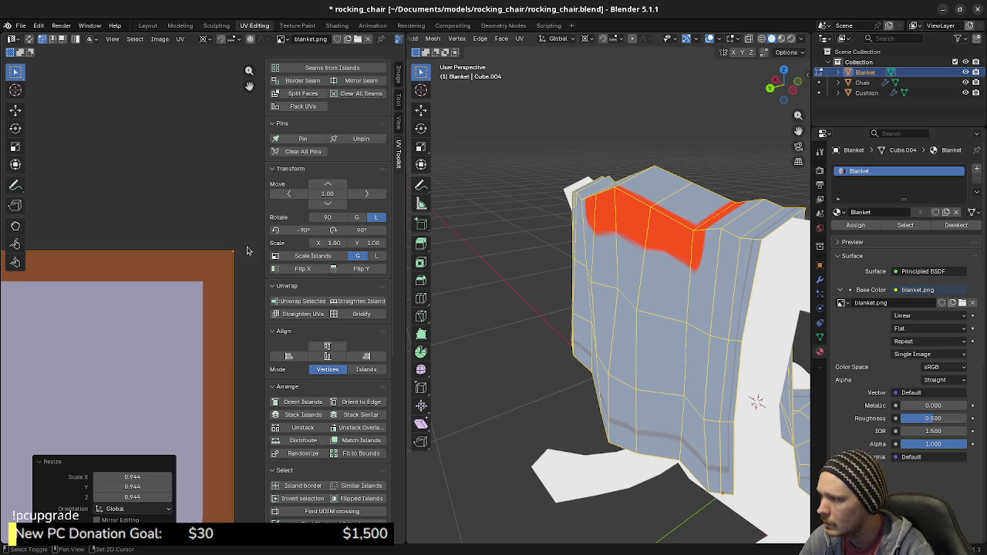
scroll(215, 282, "up", 2)
key("s")
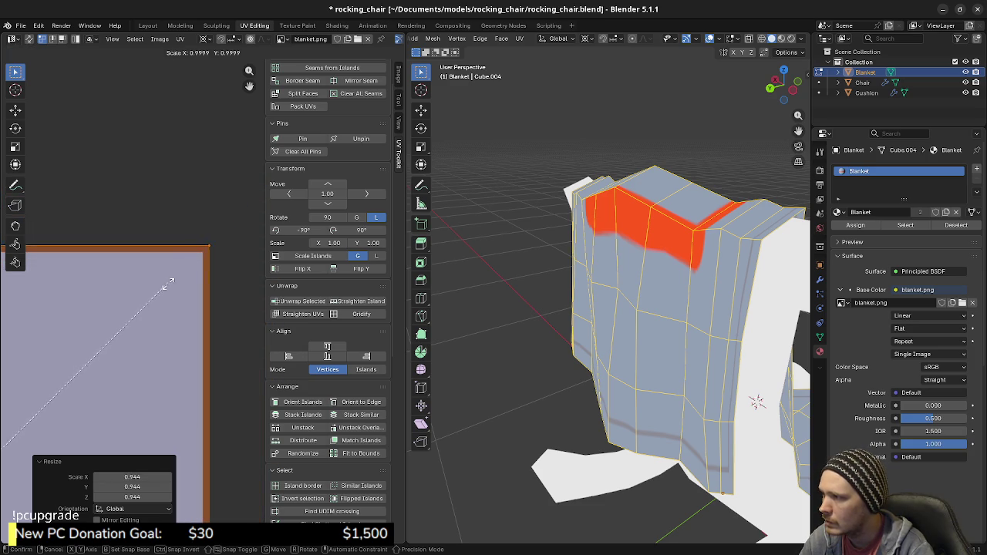
left_click(160, 289)
Cancel the further resize and zoom out to see the whole blanket.png texture.
scroll(197, 265, "up", 1)
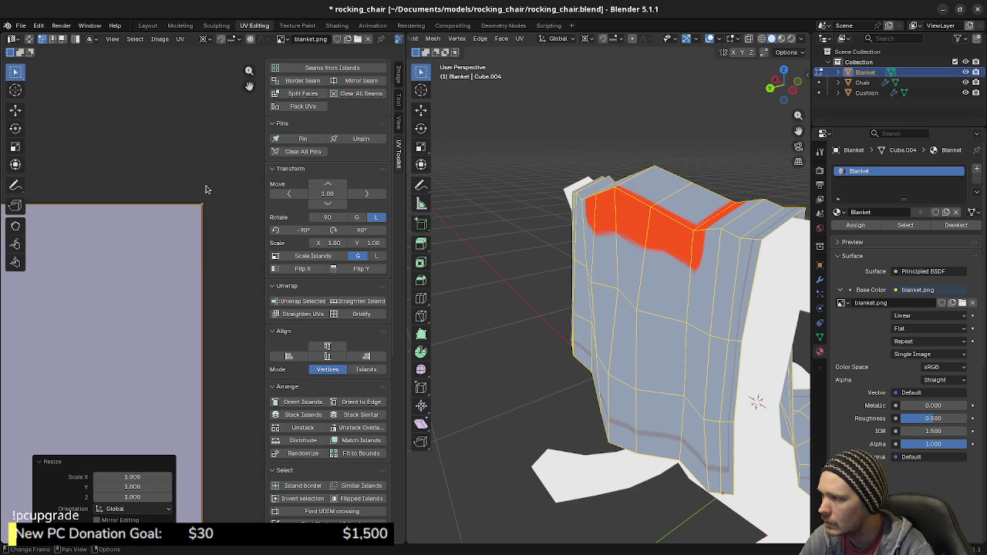
key("s")
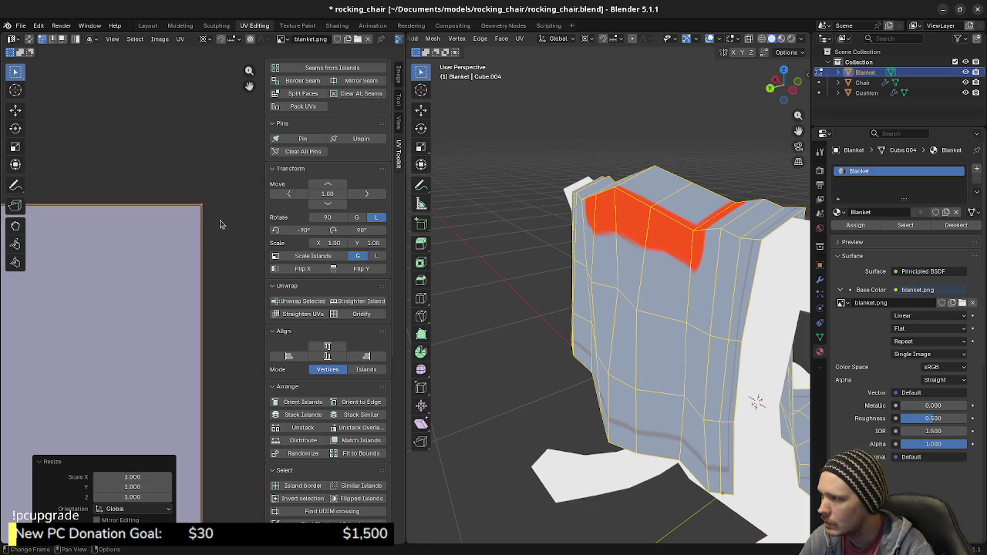
right_click(210, 277)
middle_click_drag(210, 277, 224, 321)
scroll(235, 396, "down", 2)
scroll(236, 394, "down", 2)
scroll(237, 391, "down", 3)
scroll(237, 388, "down", 1)
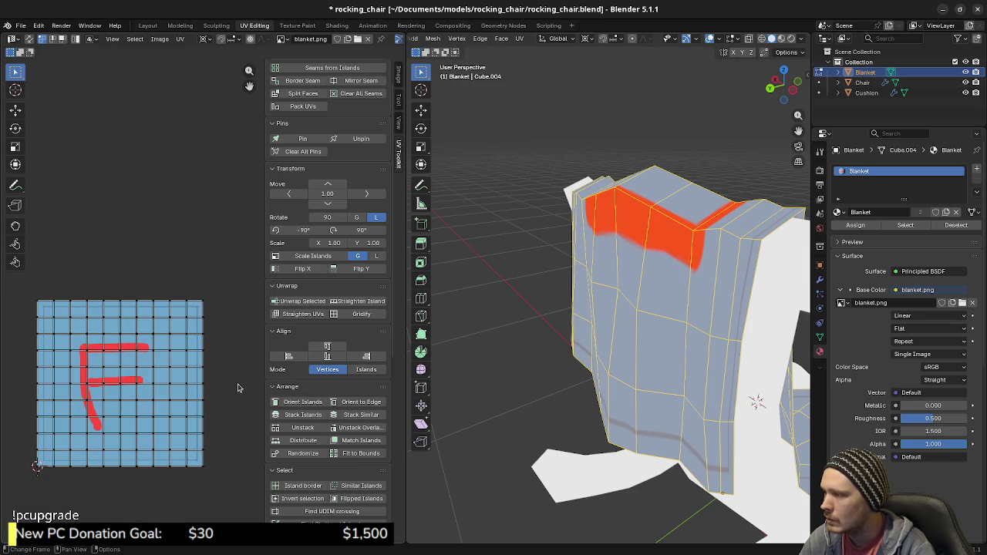
Centre the UV grid and orbit the 3D view to face the red F on the blanket.
middle_click_drag(238, 387, 270, 365)
mouse_move(663, 323)
middle_mouse_down()
mouse_move(723, 329)
mouse_move(674, 362)
mouse_move(614, 375)
middle_mouse_up()
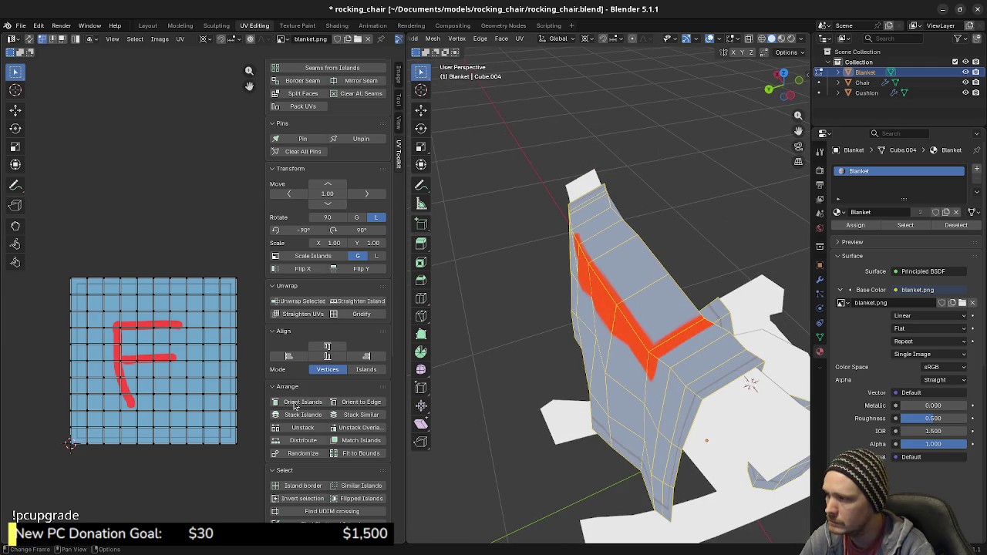
middle_click_drag(694, 407, 586, 362)
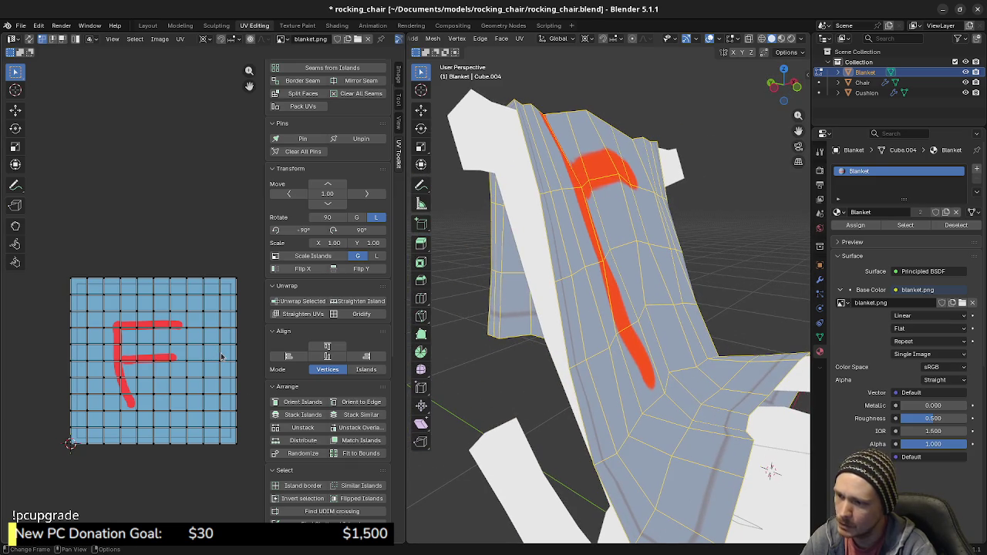
middle_click_drag(222, 356, 216, 356)
Select all blanket UVs and scale them narrower along X into a central strip.
key("a")
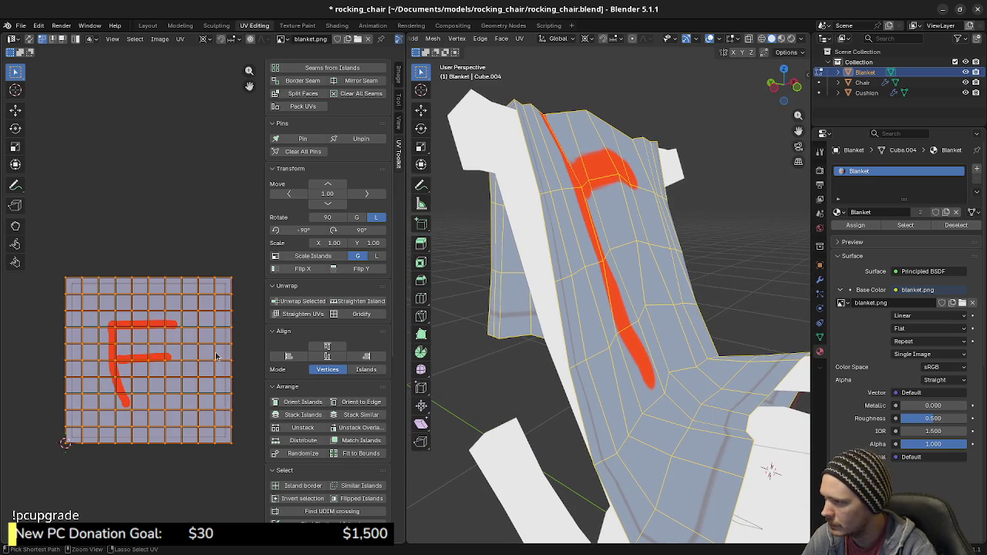
key("s")
key("Escape")
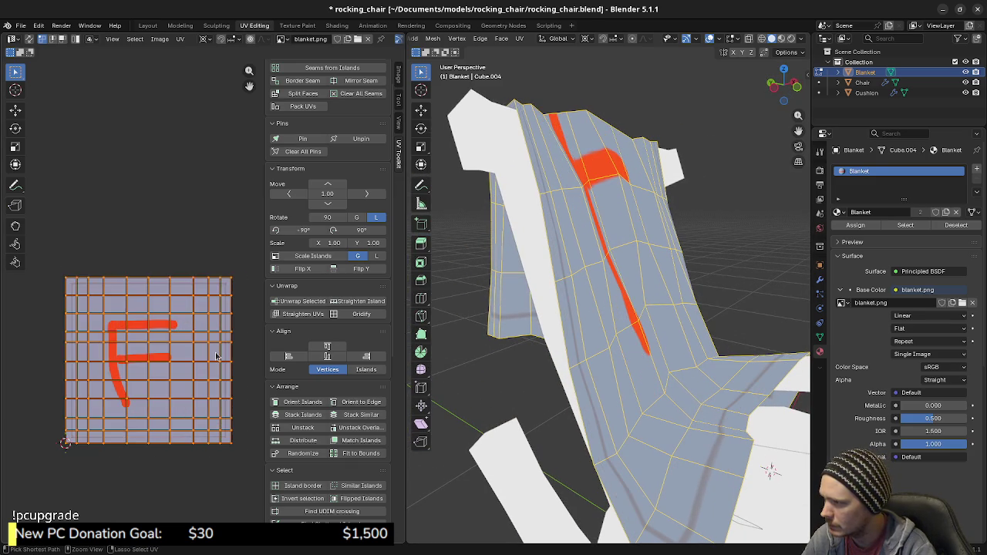
key("a")
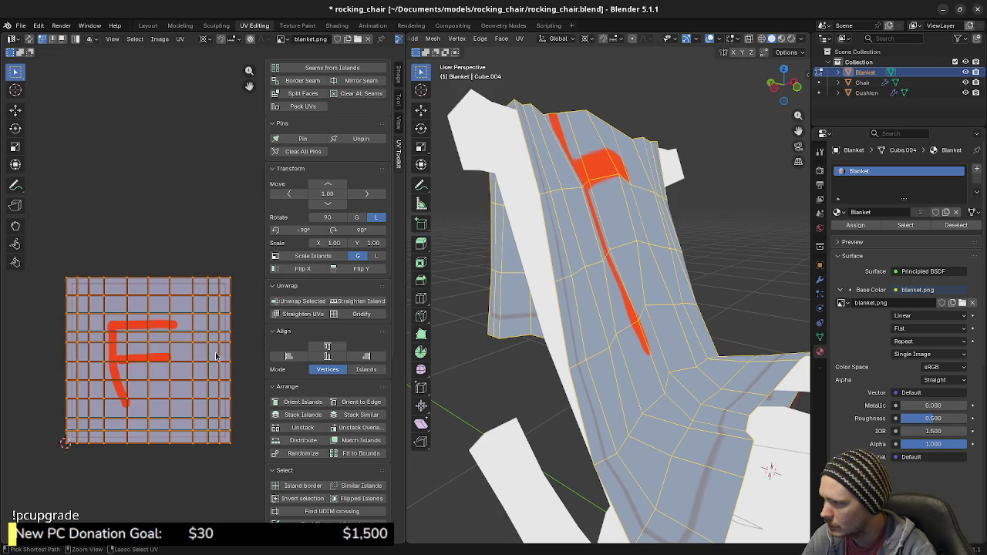
key("s")
key("x")
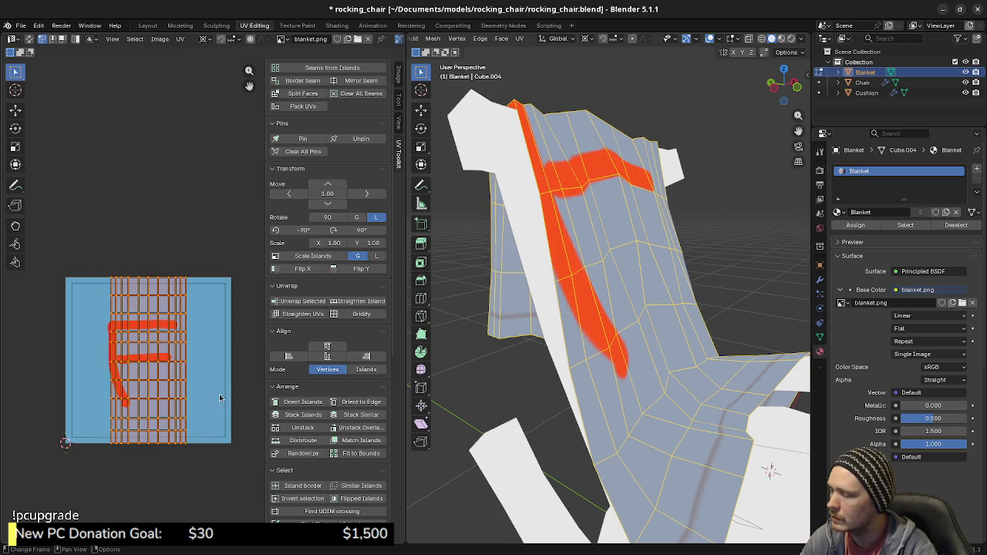
scroll(223, 386, "up", 2)
Stretch the blanket UVs horizontally by 1.379 along X.
key("n")
scroll(243, 408, "up", 1)
scroll(241, 411, "up", 3)
scroll(236, 323, "up", 1)
scroll(252, 385, "up", 2)
key("s")
key("x")
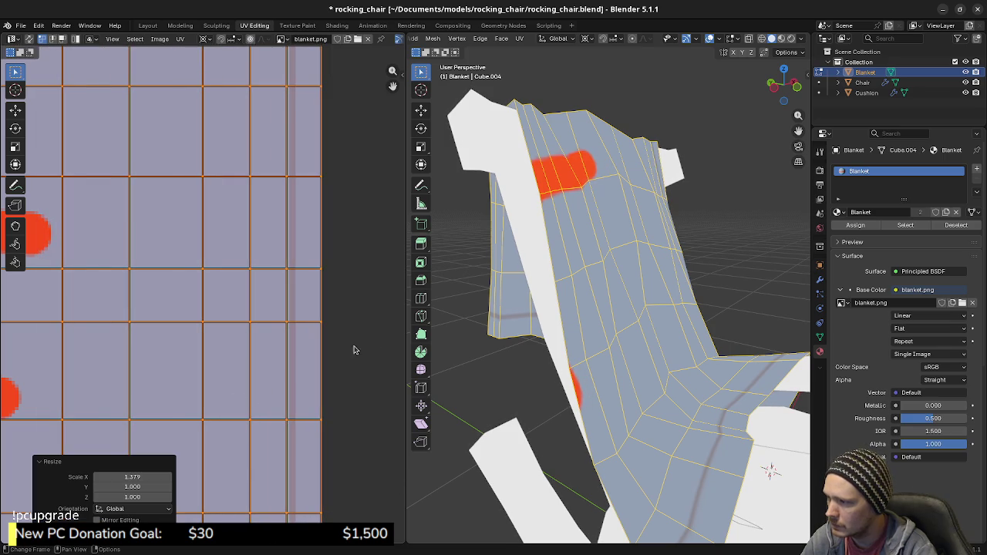
left_click(259, 397)
Abandon a second X scale and undo the 1.379 horizontal UV stretch.
scroll(323, 362, "up", 2)
scroll(251, 301, "up", 2)
scroll(300, 264, "up", 2)
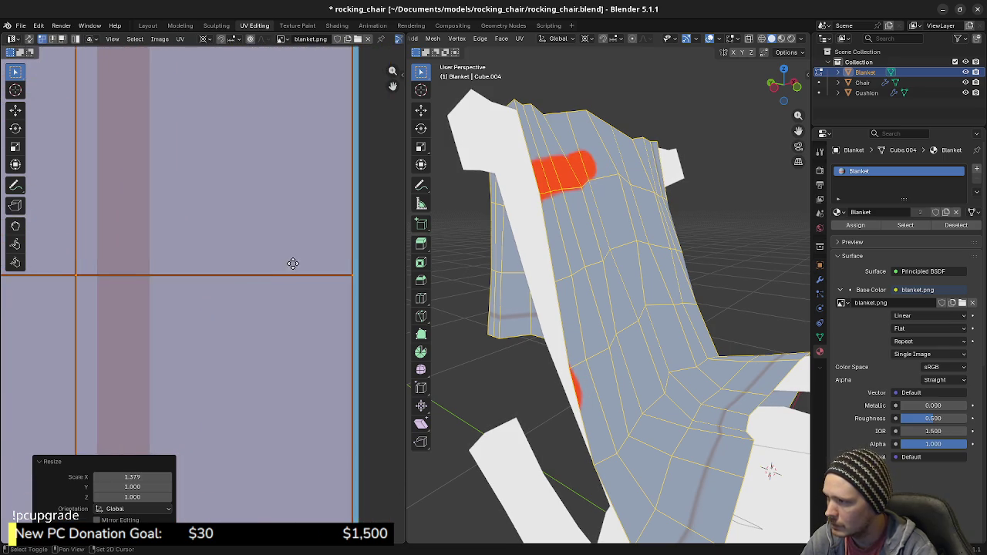
scroll(303, 324, "up", 2)
scroll(329, 313, "up", 1)
scroll(256, 309, "up", 1)
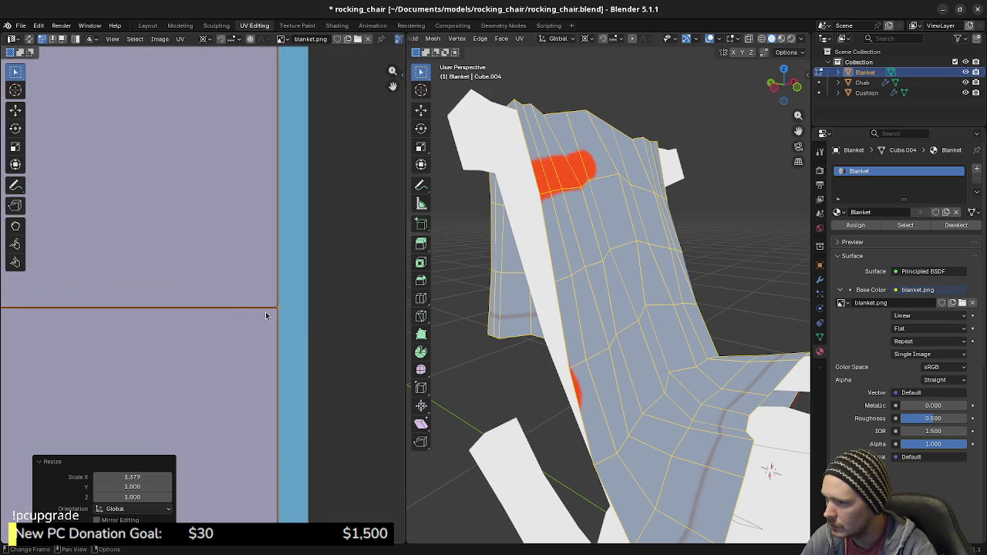
scroll(225, 320, "up", 5)
key("s")
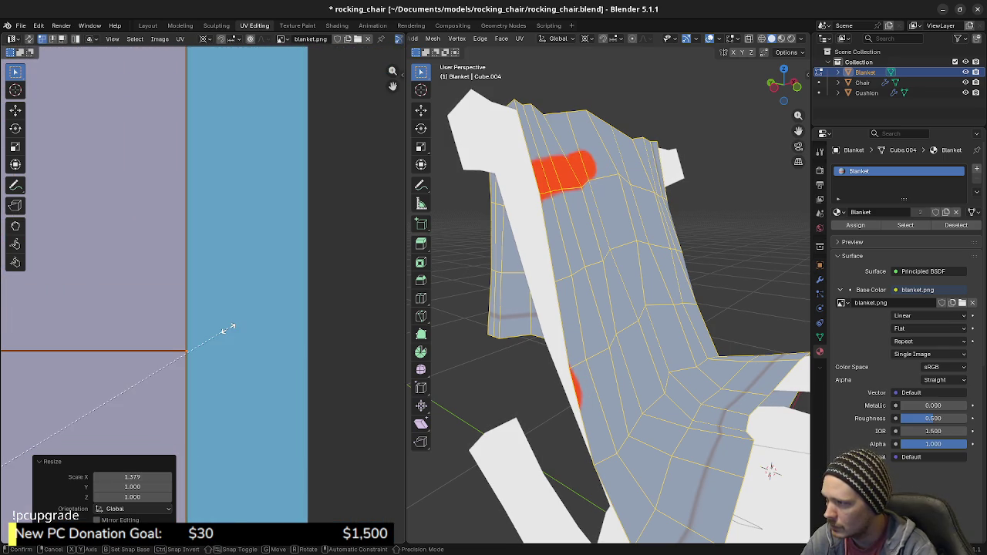
key("x")
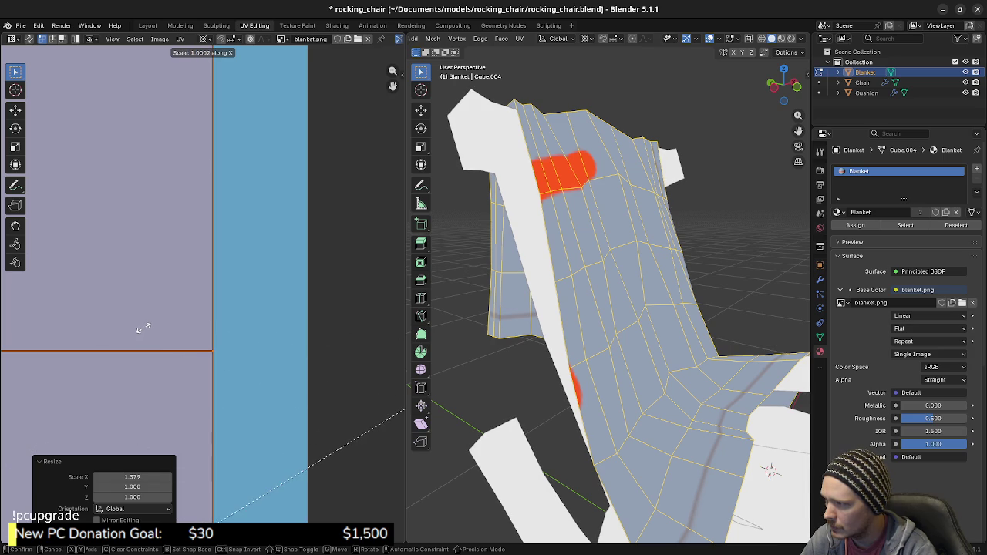
key("Escape")
scroll(140, 337, "down", 3)
scroll(151, 354, "down", 1)
scroll(132, 349, "down", 1)
scroll(127, 349, "down", 4)
key("ctrl+z")
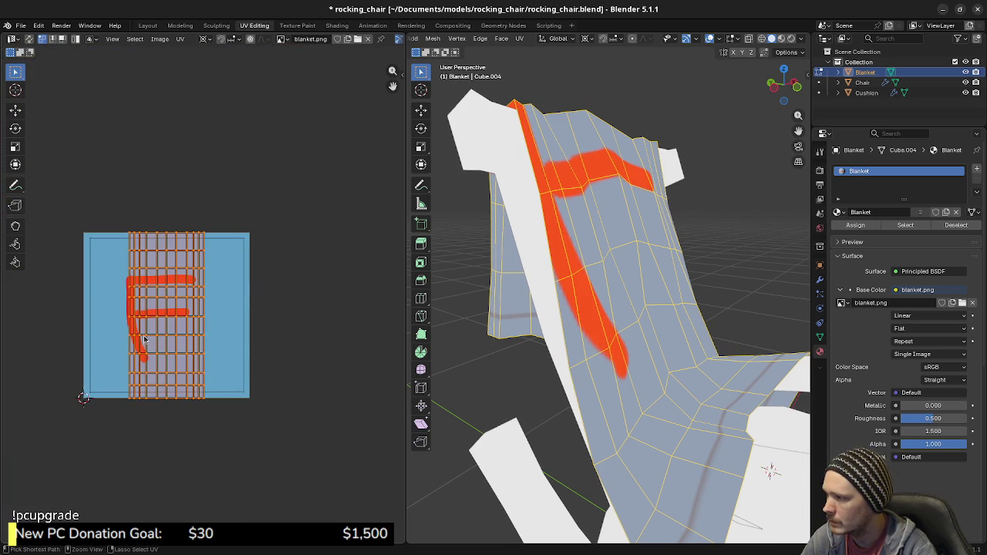
Switch to a different pivot point and stretch the UVs 2.220 along X.
left_click(204, 39)
left_click(224, 79)
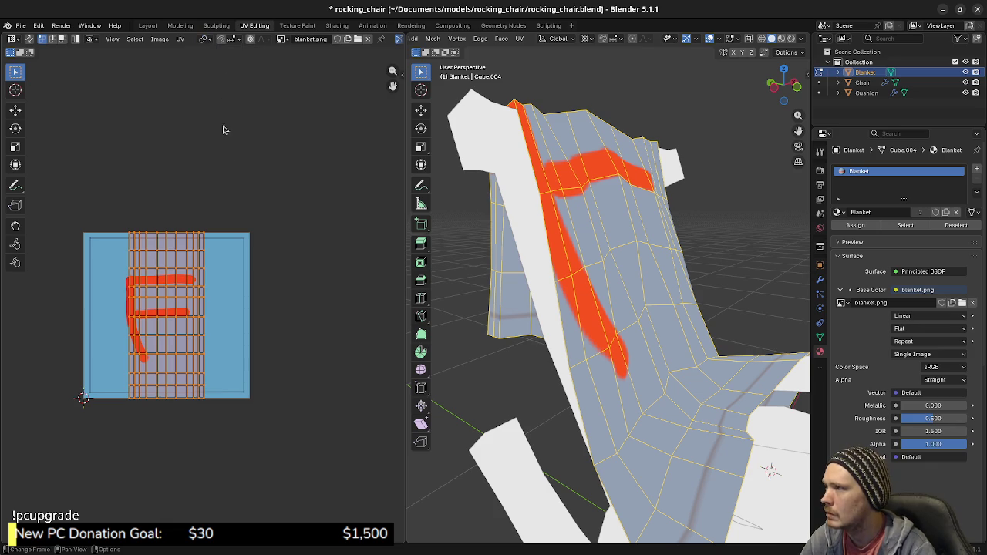
left_click(204, 39)
left_click(223, 75)
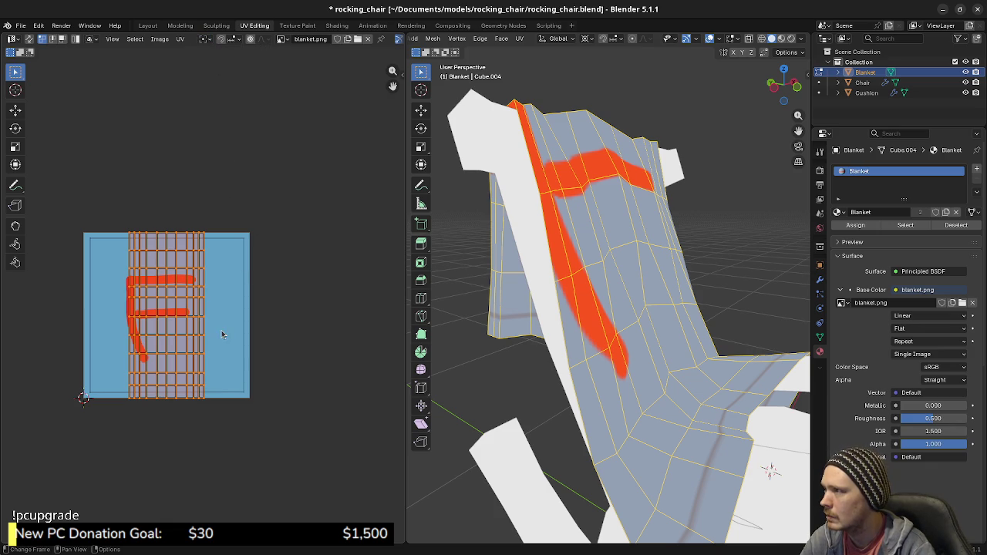
scroll(233, 360, "up", 3)
scroll(323, 368, "up", 2)
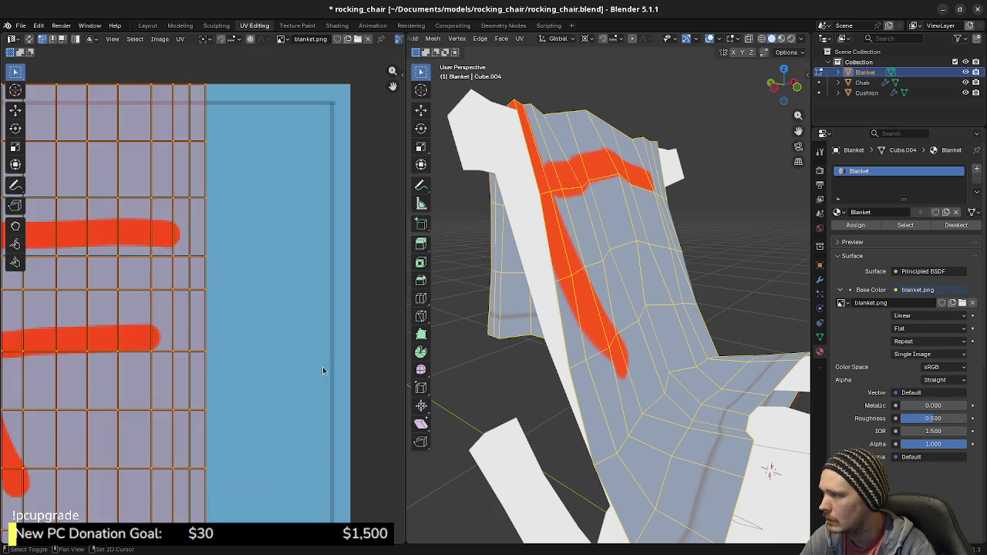
middle_click_drag(322, 368, 246, 315)
key("s")
key("x")
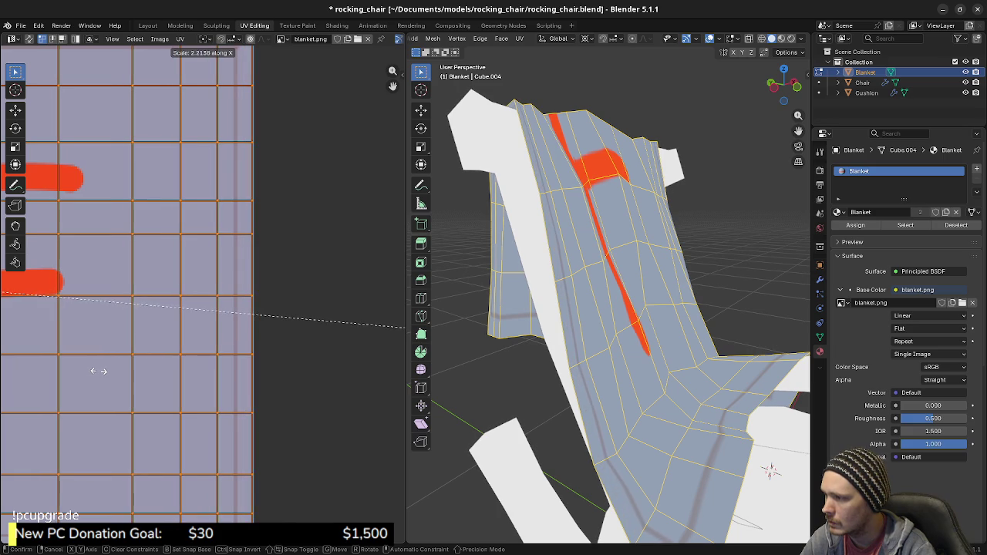
left_click(199, 341)
Fine-tune the UV width with a slight 1.002 stretch along X toward the texture border.
scroll(293, 325, "up", 1)
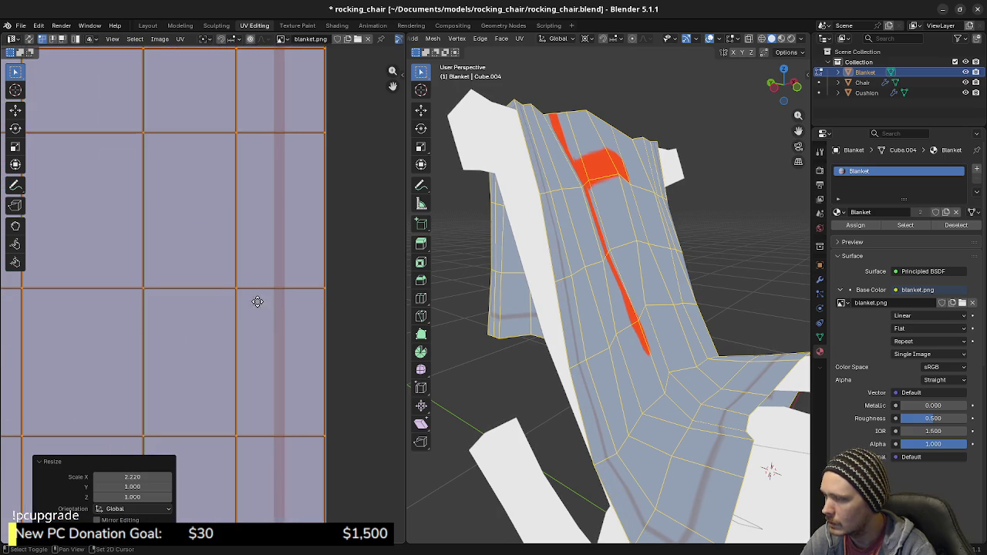
scroll(270, 302, "up", 1)
scroll(255, 277, "up", 1)
scroll(205, 282, "up", 1)
scroll(269, 264, "up", 1)
scroll(297, 215, "up", 1)
middle_click_drag(297, 215, 137, 360)
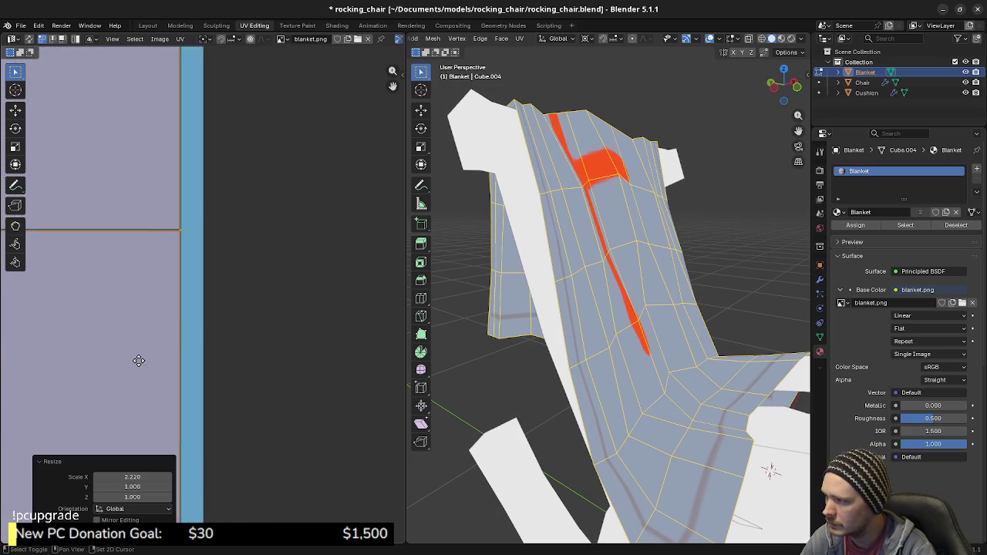
scroll(203, 285, "up", 2)
middle_click_drag(195, 242, 219, 297)
scroll(219, 297, "up", 1)
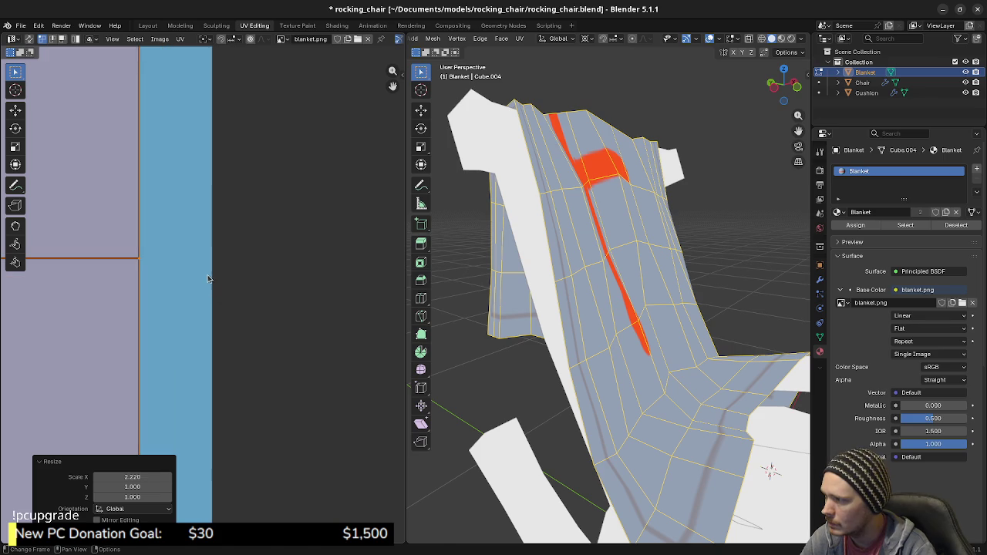
key("s")
key("x")
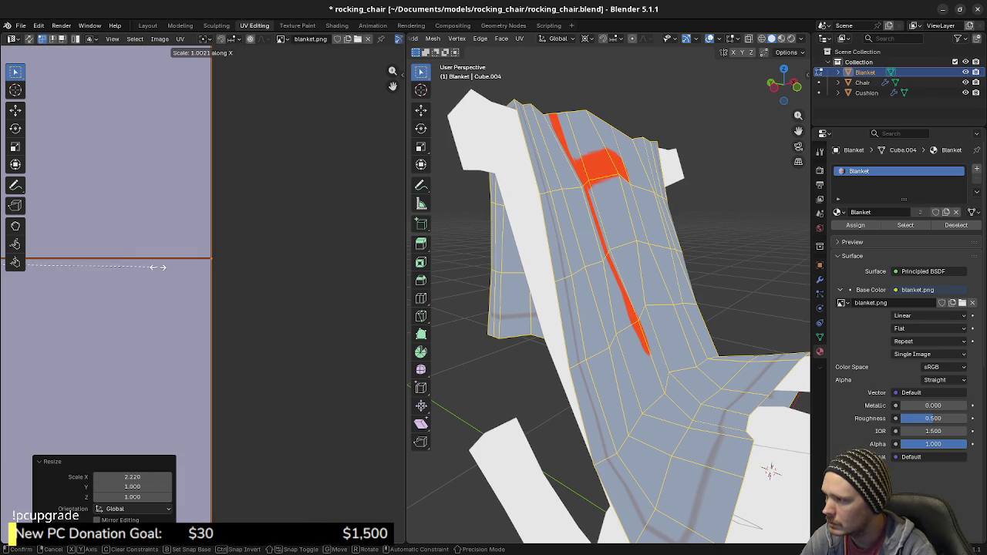
left_click(205, 269)
Scale the UVs along X again so their edge aligns with the texture border.
mouse_move(205, 268)
middle_mouse_down()
mouse_move(222, 255)
mouse_move(229, 346)
mouse_move(229, 299)
middle_mouse_up()
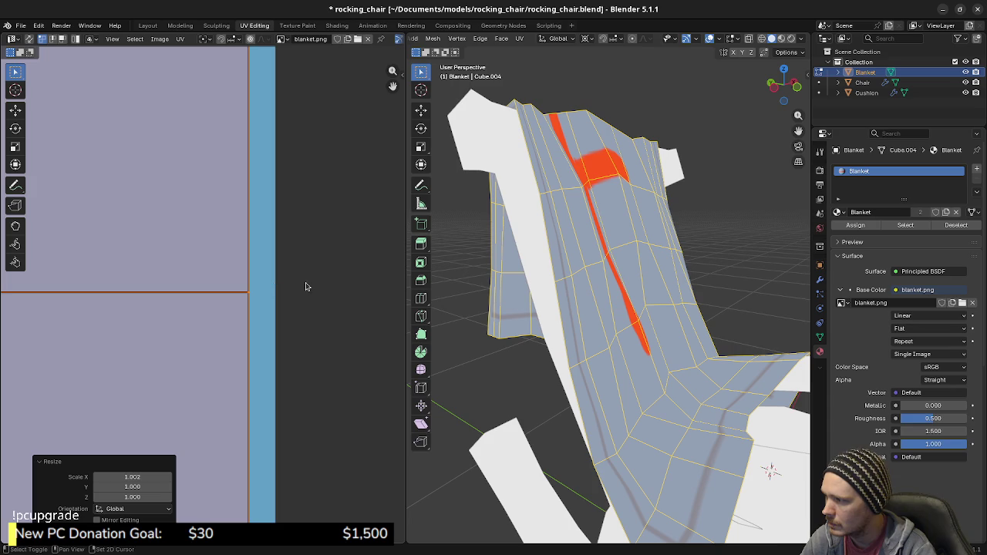
middle_click_drag(305, 286, 246, 295)
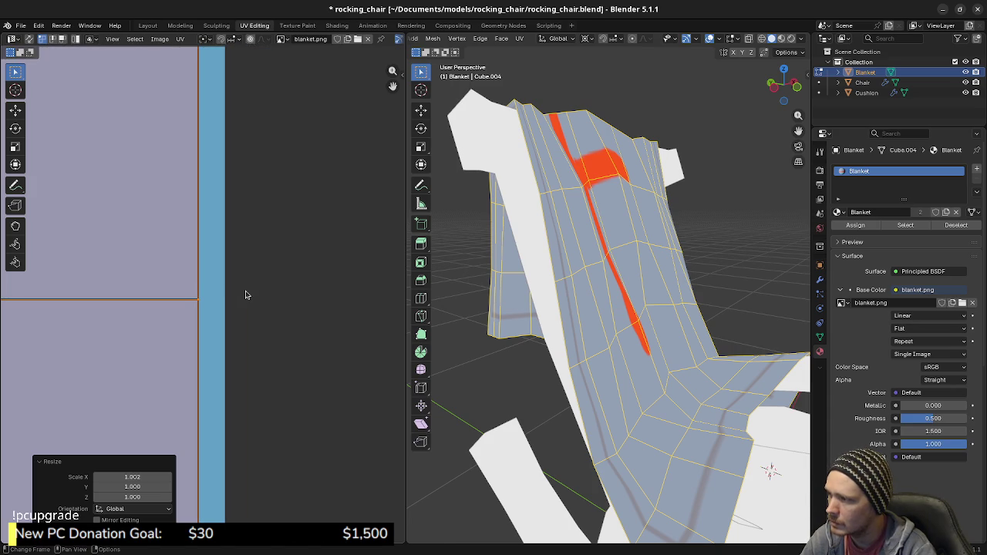
key("s")
key("x")
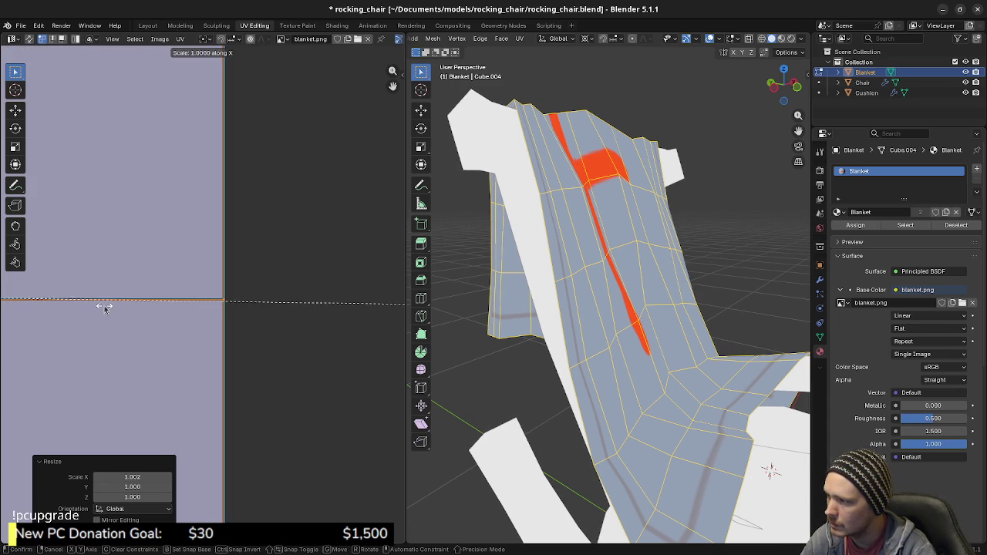
left_click(99, 307)
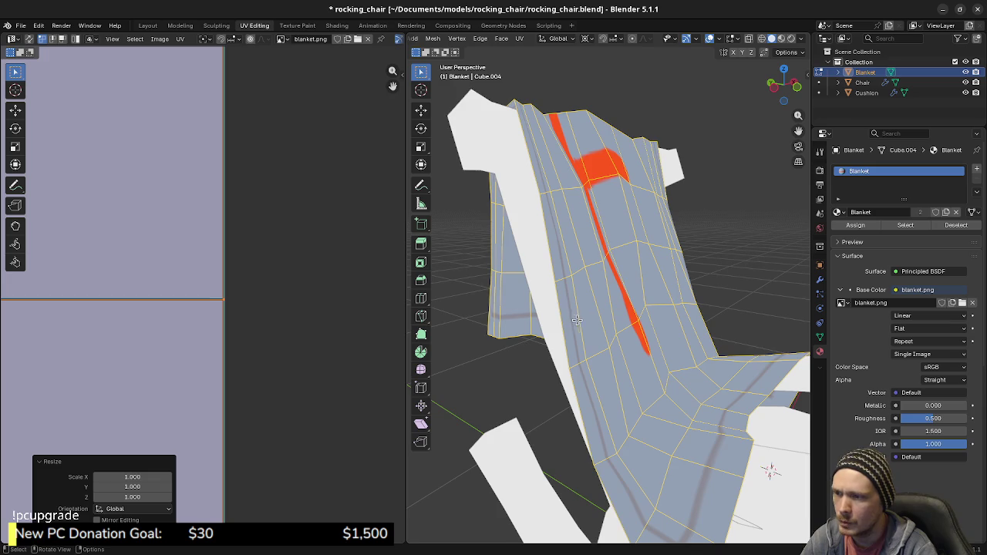
Orbit the 3D view to inspect the texture on the draped blanket.
middle_click_drag(579, 320, 190, 341)
scroll(193, 311, "down", 1)
scroll(231, 312, "down", 2)
scroll(201, 324, "down", 2)
mouse_move(586, 327)
middle_mouse_down()
mouse_move(654, 324)
mouse_move(647, 313)
middle_mouse_up()
scroll(659, 280, "up", 4)
mouse_move(659, 280)
middle_mouse_down()
mouse_move(645, 322)
mouse_move(621, 325)
middle_mouse_up()
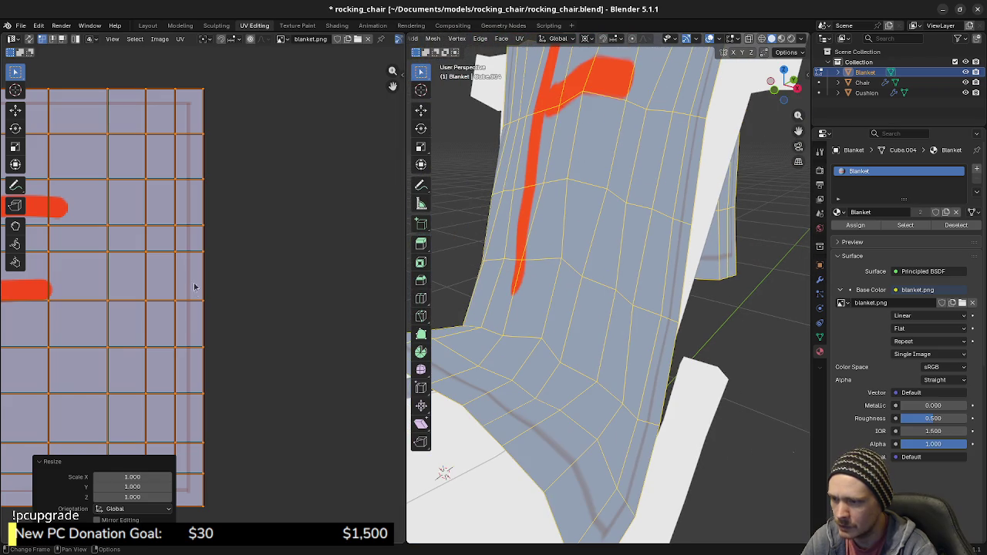
scroll(216, 293, "down", 3)
Box-select the left and right edge UV columns and scale them horizontally.
key("b")
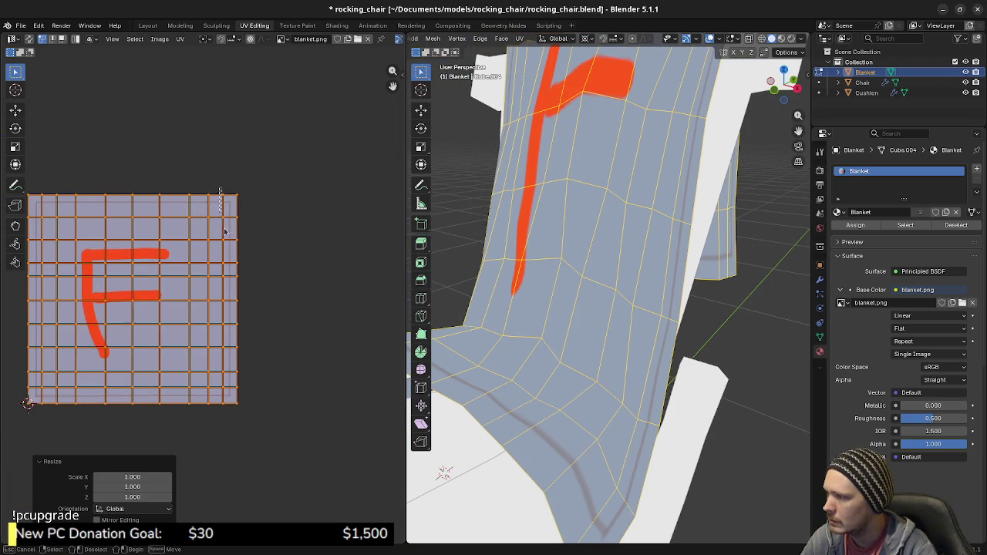
left_click_drag(229, 364, 228, 408)
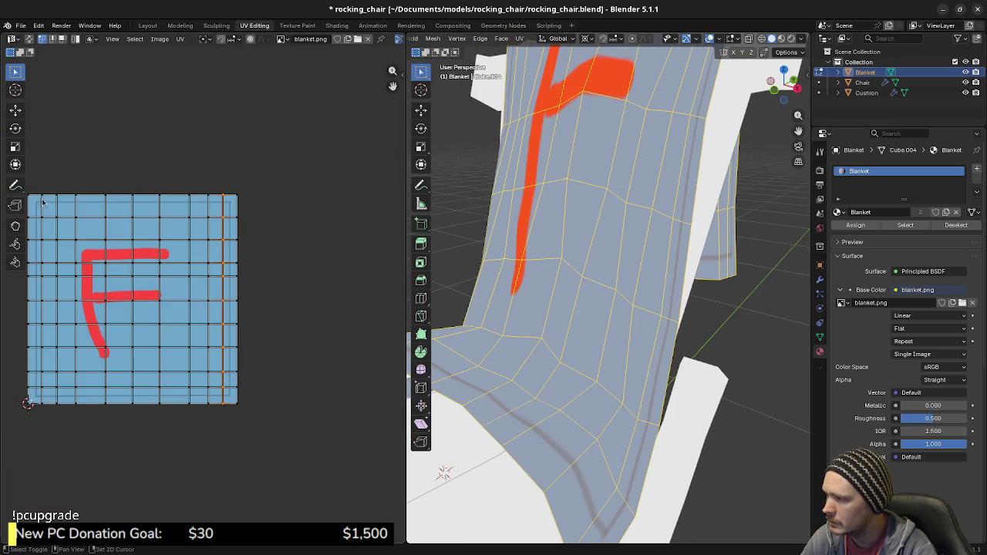
left_click_drag(37, 190, 47, 263)
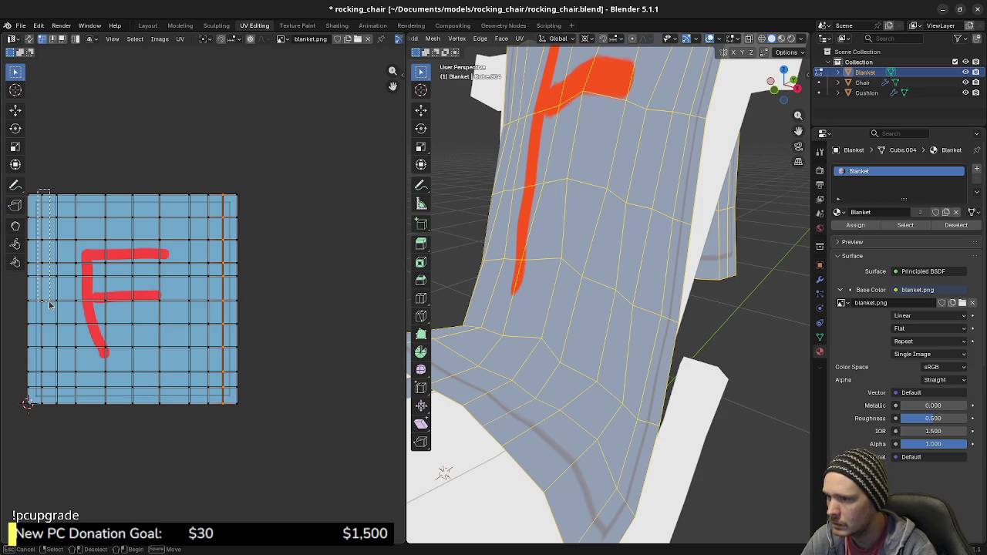
left_click_drag(80, 406, 81, 405)
left_click_drag(180, 189, 224, 433, "shift")
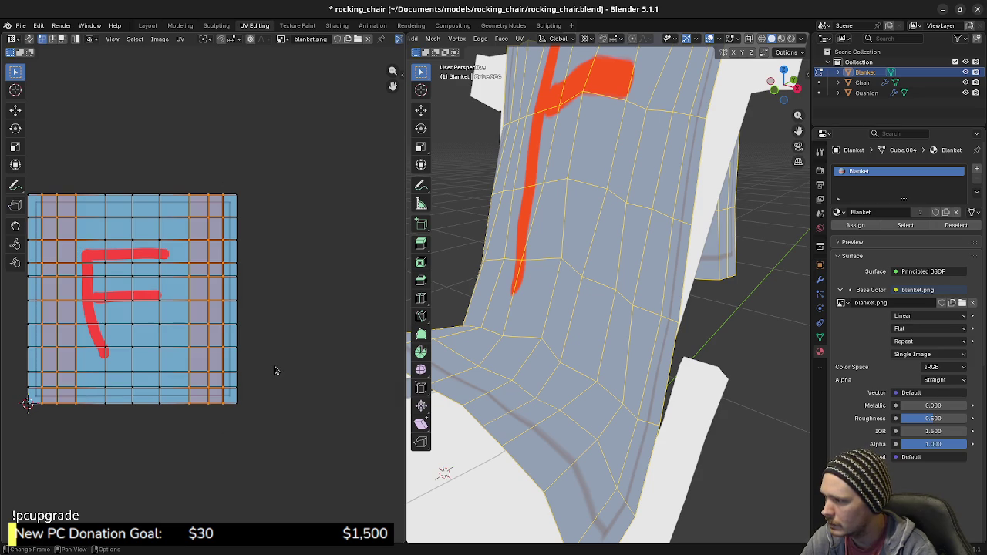
key("s")
key("x")
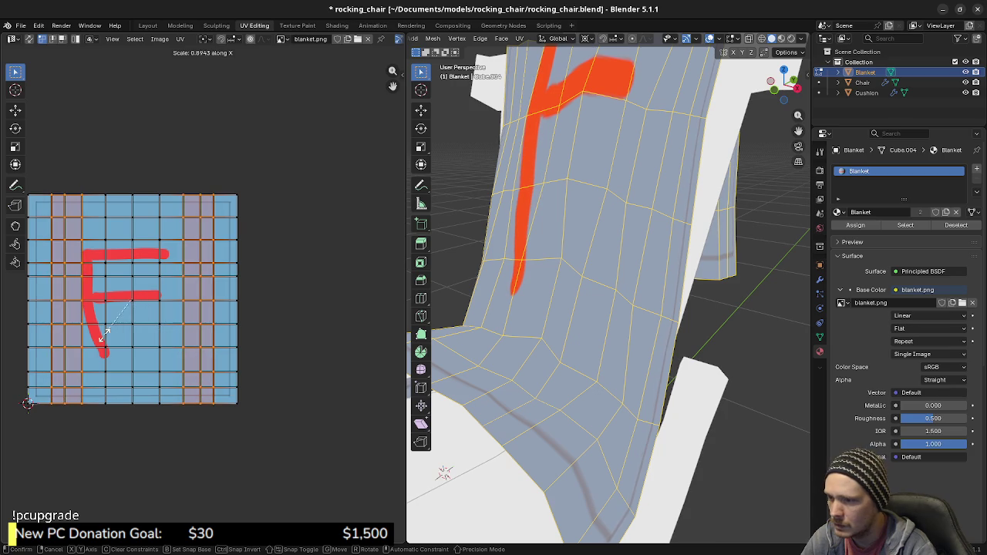
left_click(253, 358)
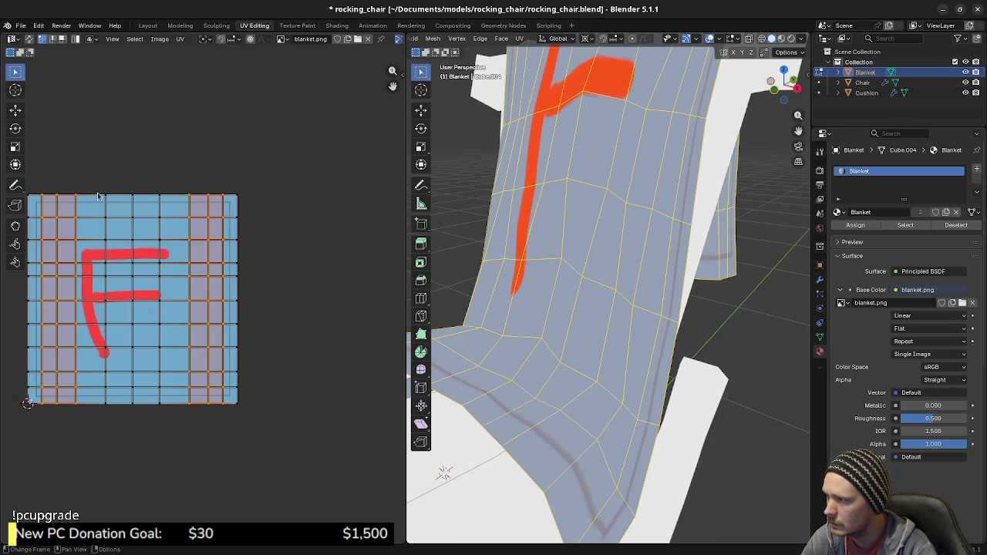
Reselect the left and right edge UV vertices and scale them along X again.
left_click_drag(232, 190, 276, 420)
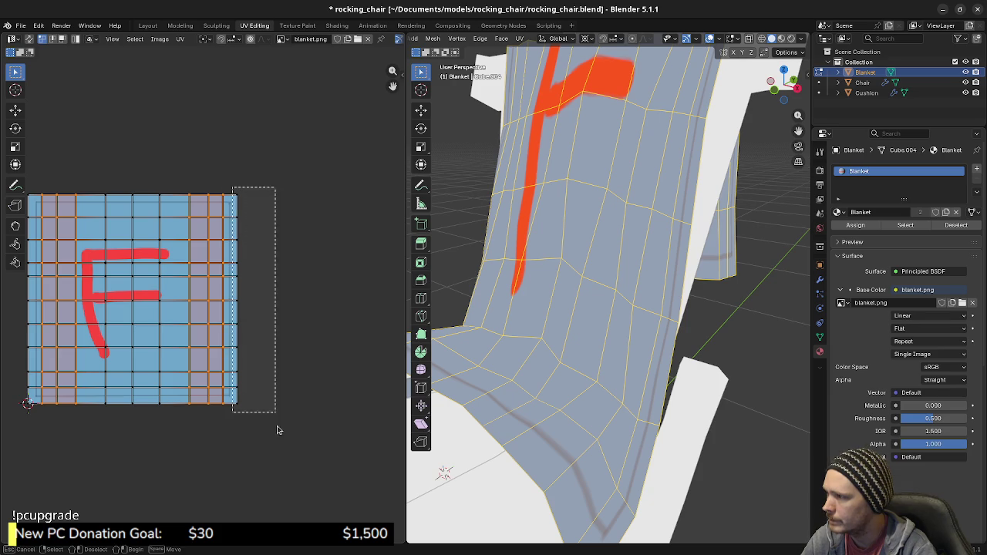
key("Home")
left_click_drag(69, 185, 100, 441, "shift")
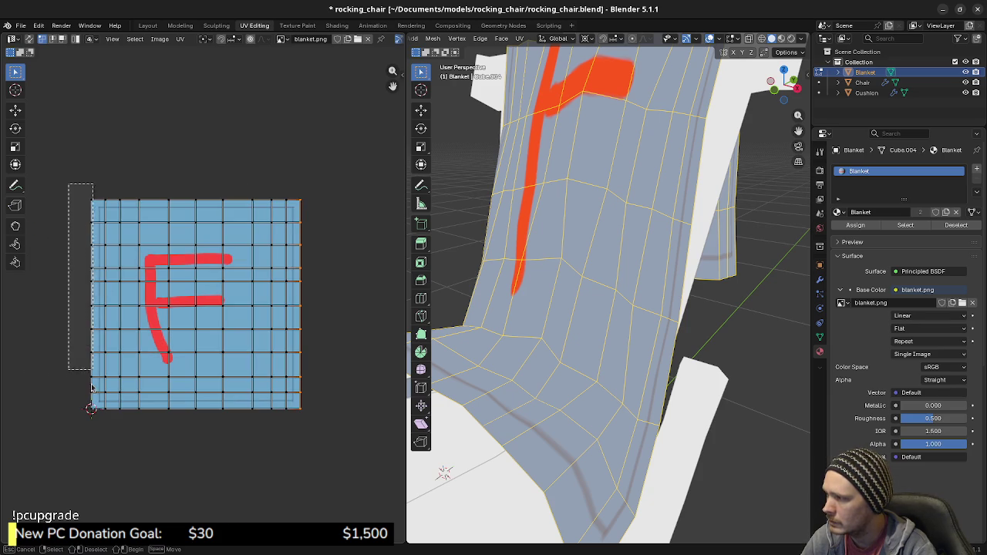
key("s")
key("x")
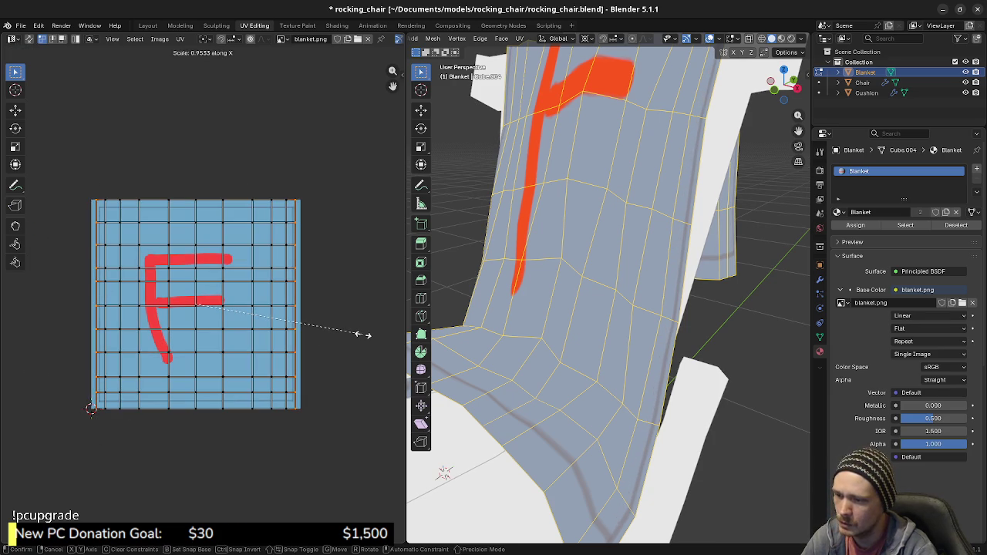
key("Escape")
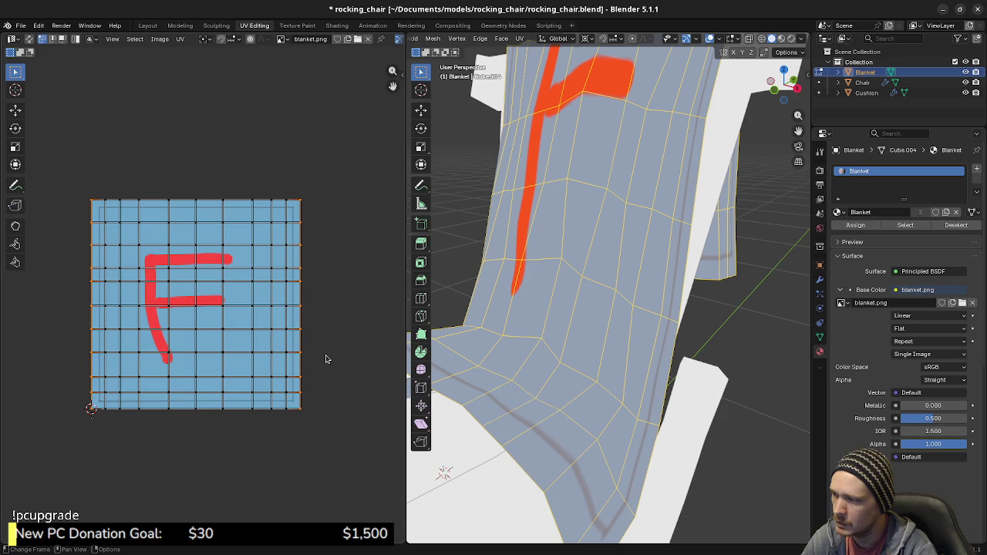
scroll(325, 362, "up", 2)
scroll(287, 347, "up", 2)
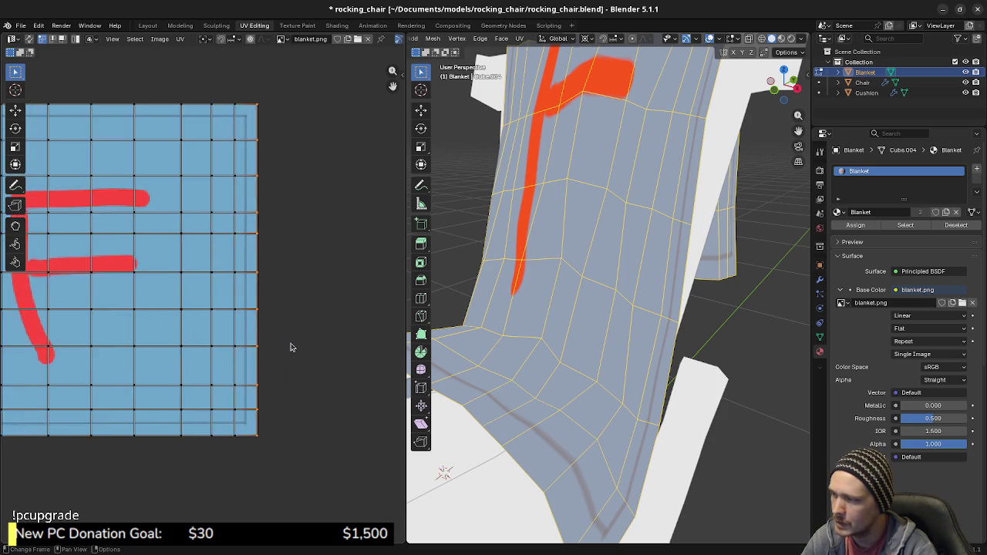
scroll(288, 345, "up", 2)
key("s")
key("x")
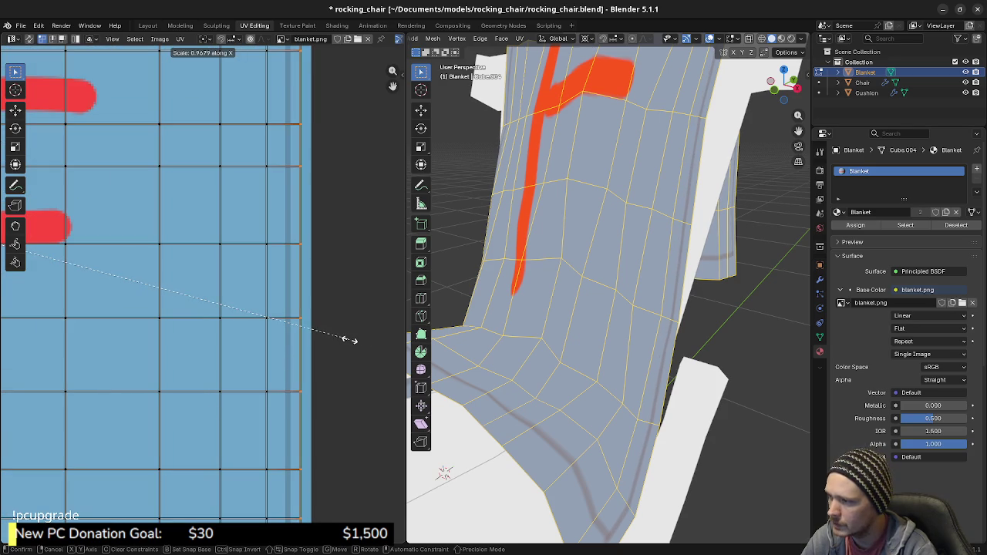
left_click(350, 340)
Select the outer UV columns and scale them 1.031 along X.
scroll(348, 342, "down", 2)
scroll(309, 332, "down", 2)
scroll(262, 317, "down", 1)
middle_click_drag(262, 317, 283, 316)
mouse_move(241, 137)
left_mouse_down()
mouse_move(284, 294)
mouse_move(306, 435)
left_mouse_up()
left_click_drag(64, 147, 144, 471, "shift")
scroll(358, 384, "up", 3)
middle_click_drag(364, 341, 231, 328)
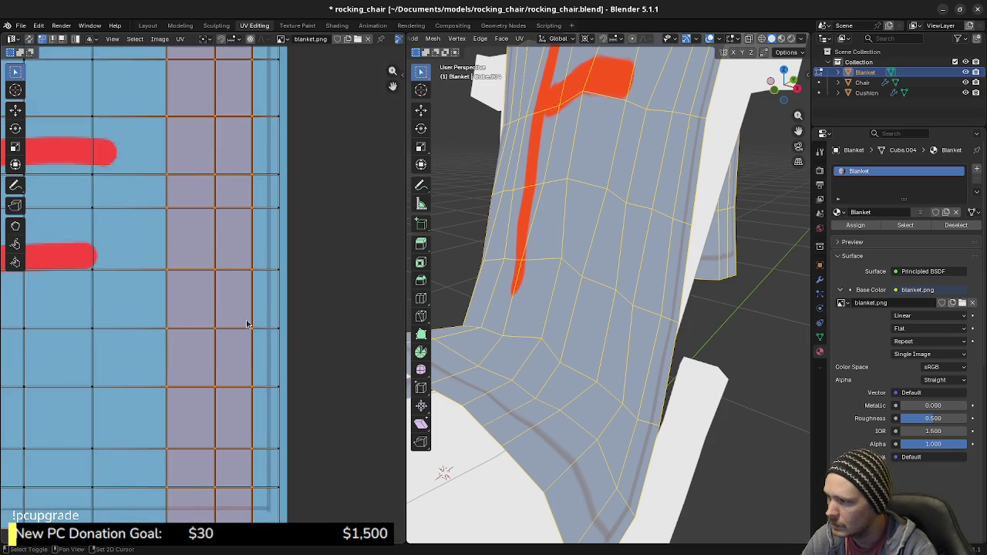
key("s")
key("x")
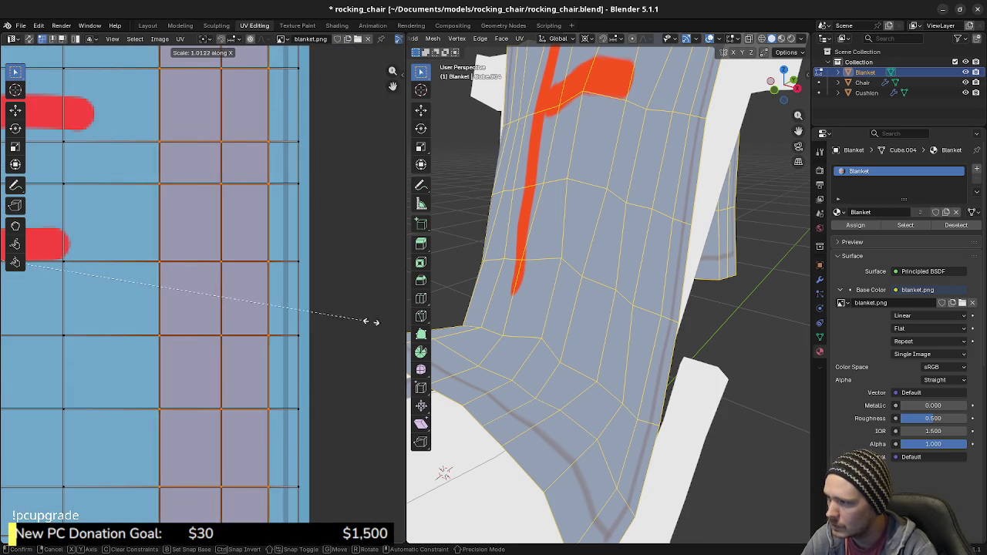
left_click(37, 328)
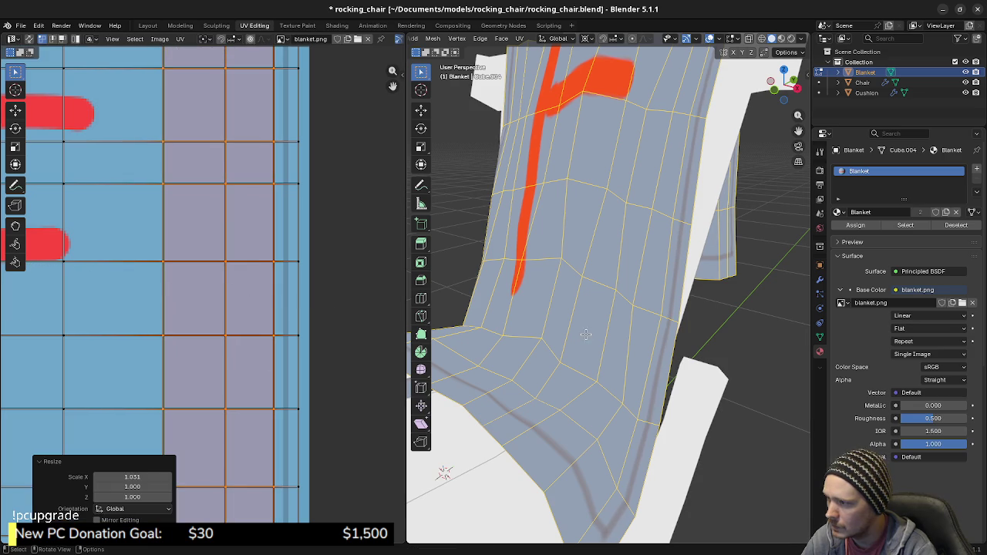
Deselect everything and orbit out to view the whole rocking chair.
key("alt+a")
middle_click_drag(678, 288, 571, 265)
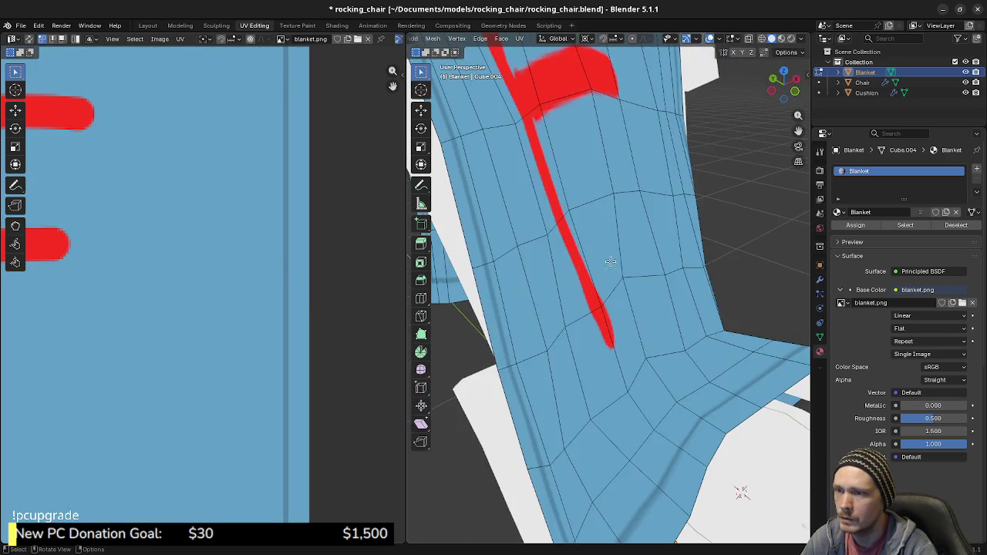
scroll(647, 312, "down", 5)
mouse_move(647, 312)
middle_mouse_down()
mouse_move(610, 296)
mouse_move(690, 306)
middle_mouse_up()
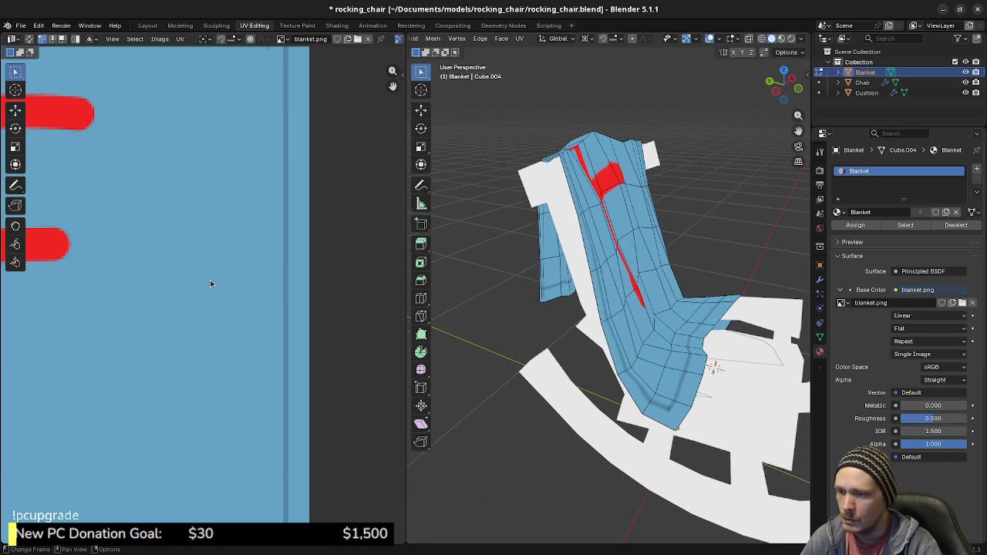
Clear the UV selection and box-select the top two UV rows.
scroll(208, 274, "down", 4)
scroll(204, 272, "down", 2)
key("a")
middle_click_drag(200, 263, 230, 279)
key("alt+a")
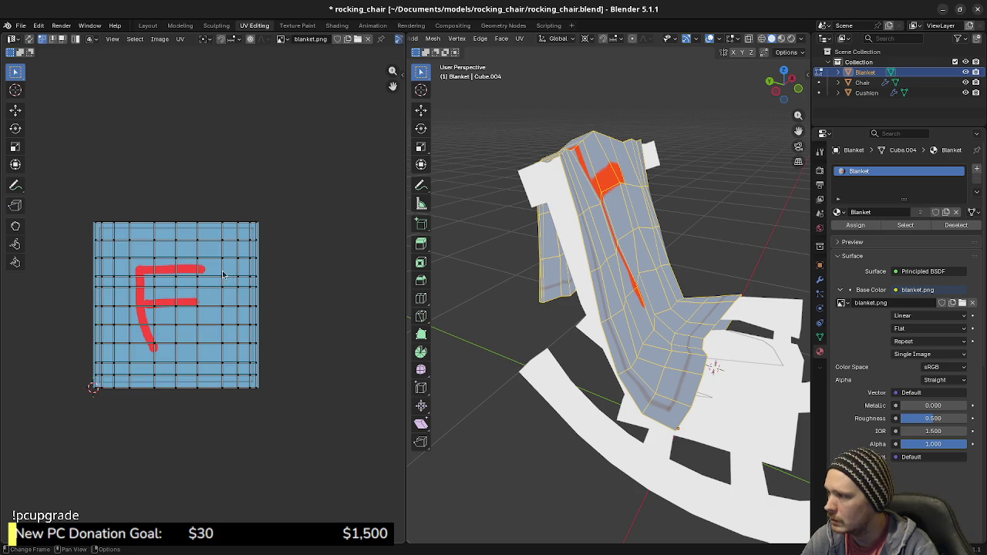
left_click_drag(89, 244, 101, 251)
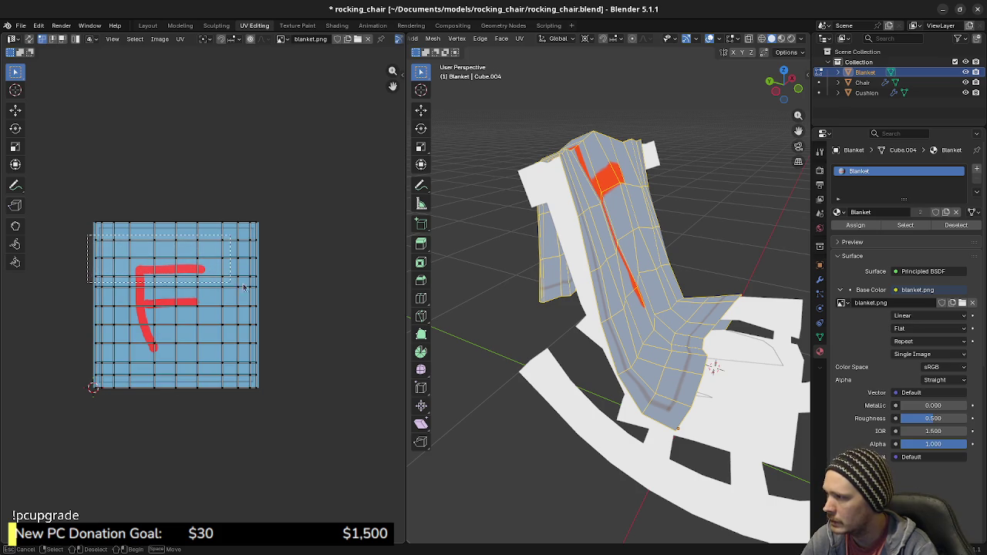
left_click_drag(275, 284, 275, 285)
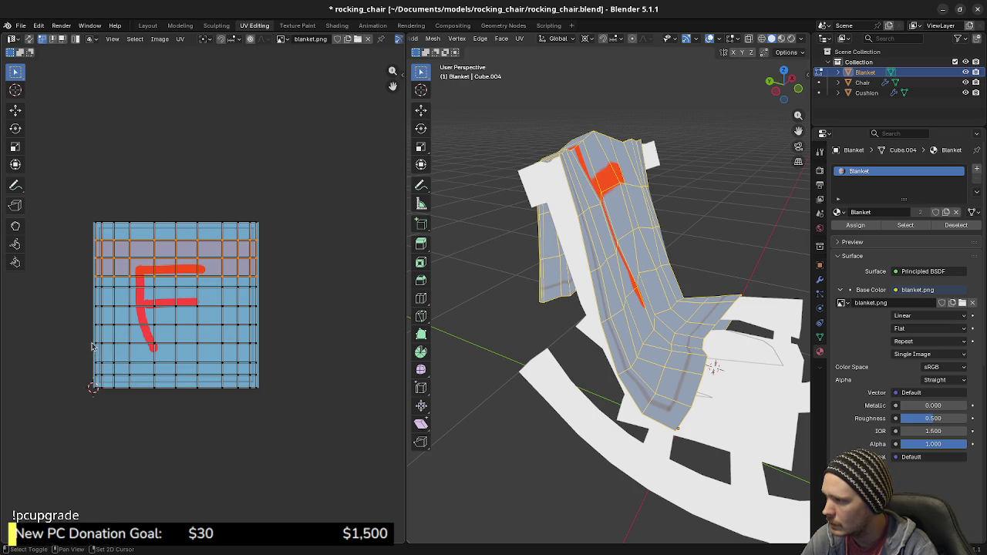
Select only the bottom UV row and move it down along Y.
left_click_drag(89, 374, 294, 383)
left_click_drag(87, 374, 261, 387)
scroll(236, 370, "up", 3)
scroll(276, 337, "up", 1)
scroll(313, 369, "up", 1)
scroll(313, 370, "up", 1)
scroll(288, 369, "up", 1)
key("g")
key("y")
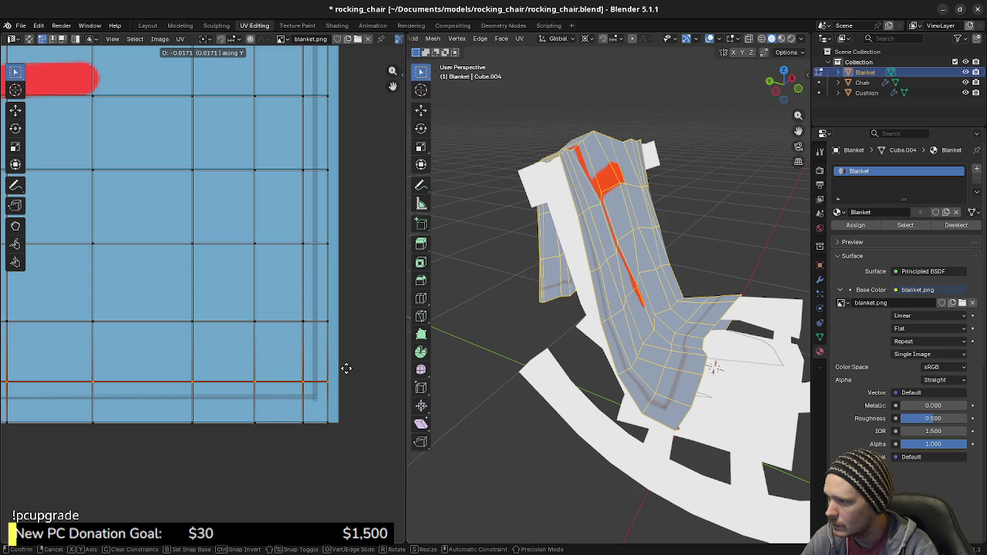
left_click(346, 368)
Reselect the bottom UV row and raise it about 0.0205 along Y.
scroll(308, 428, "down", 1)
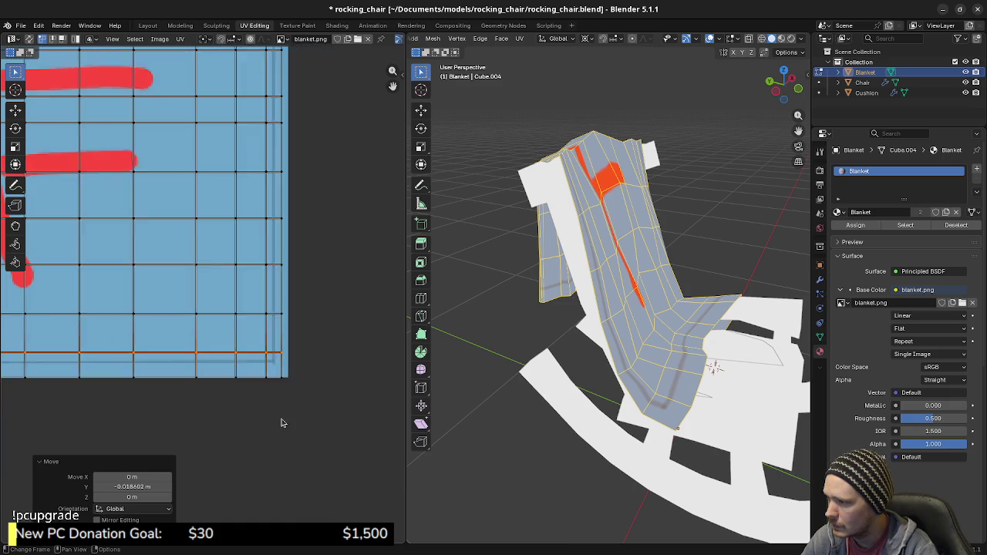
scroll(351, 411, "down", 2)
scroll(232, 382, "up", 1)
scroll(266, 390, "down", 1)
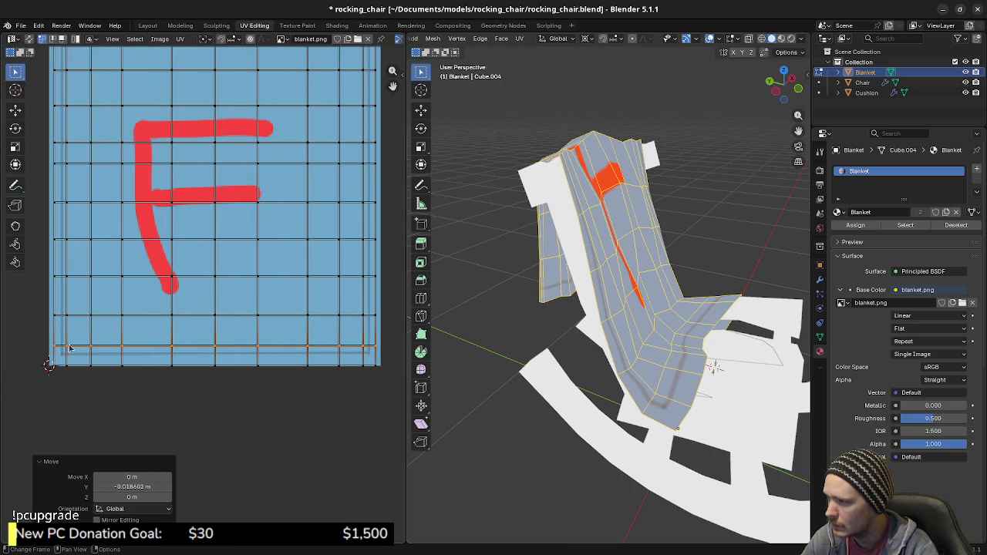
left_click_drag(48, 362, 363, 397)
scroll(360, 390, "up", 4)
middle_click_drag(359, 378, 172, 333)
scroll(303, 348, "down", 1)
scroll(301, 348, "up", 2)
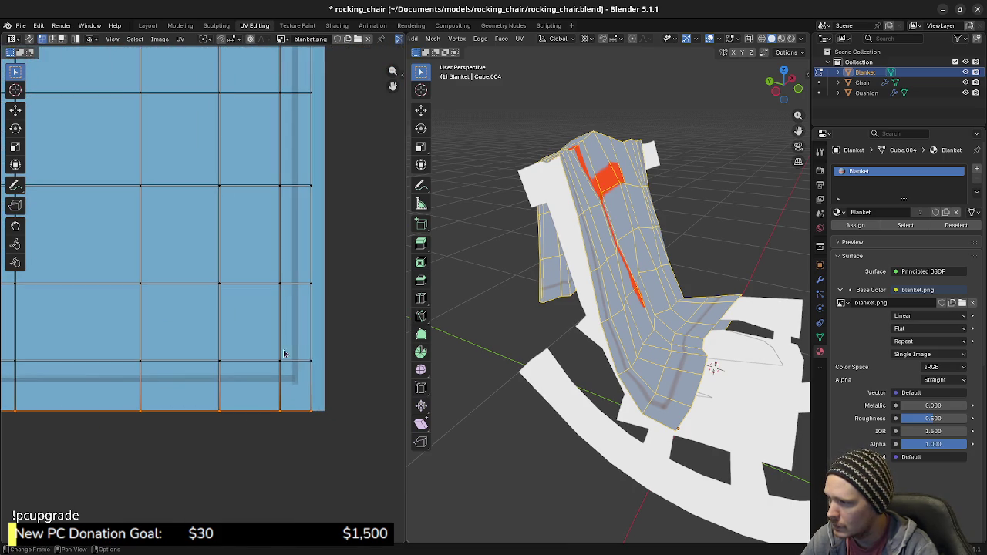
key("g")
key("y")
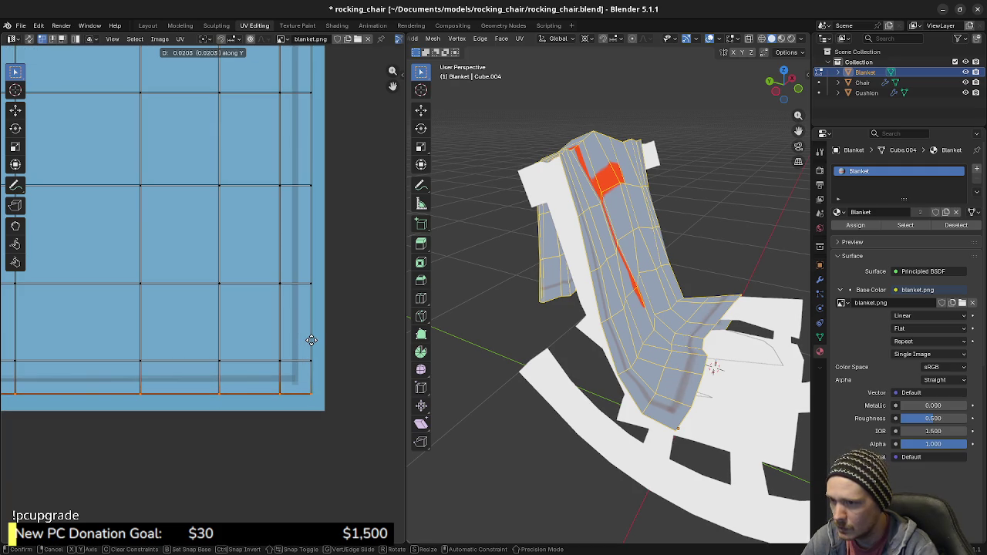
left_click(310, 340)
mouse_move(709, 338)
middle_mouse_down()
mouse_move(530, 333)
mouse_move(596, 318)
mouse_move(538, 286)
mouse_move(570, 290)
middle_mouse_up()
Frame the texture in the UV editor and box-select the top rows of the blanket's UV grid.
scroll(240, 311, "down", 3)
scroll(197, 274, "down", 3)
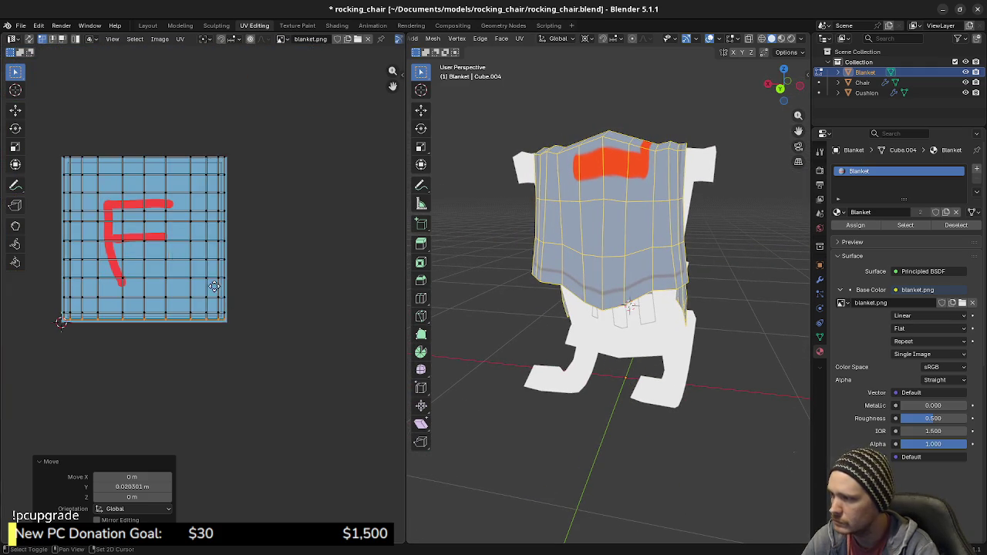
scroll(196, 275, "up", 1)
scroll(255, 351, "up", 1)
scroll(236, 330, "up", 2)
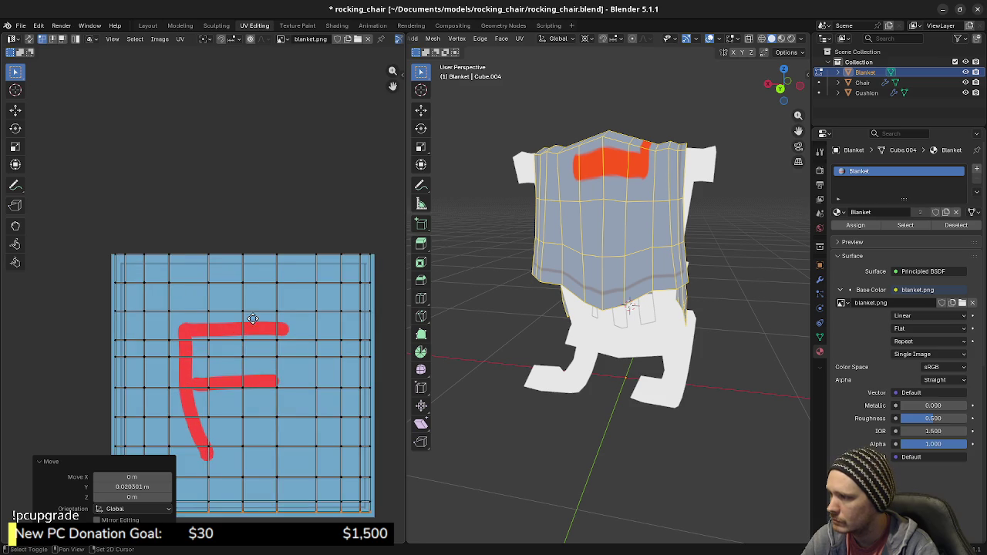
middle_click_drag(257, 316, 135, 316)
left_click_drag(82, 280, 270, 346)
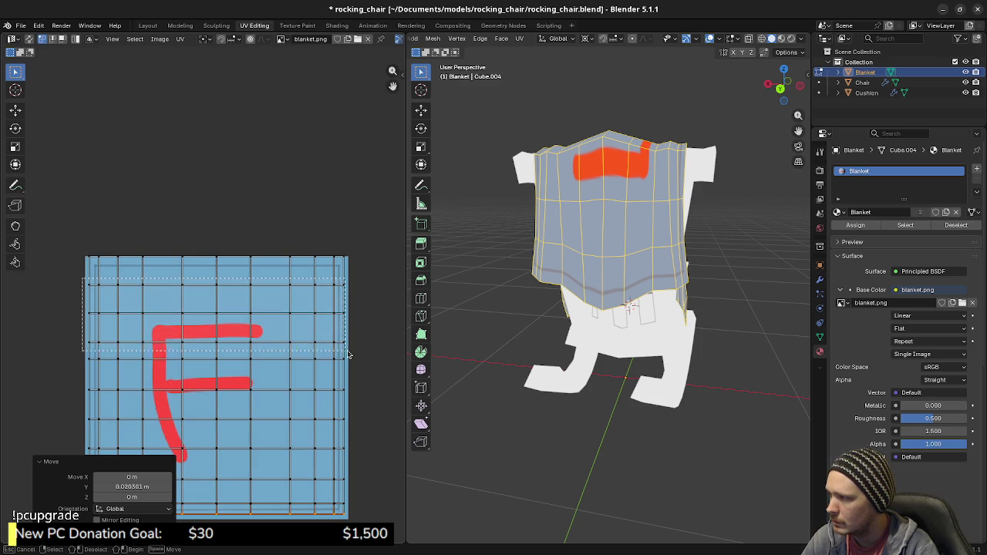
left_click_drag(347, 354, 347, 354)
Move the selected top UV rows straight up along Y.
scroll(324, 312, "up", 2)
scroll(326, 316, "up", 1)
scroll(330, 326, "up", 1)
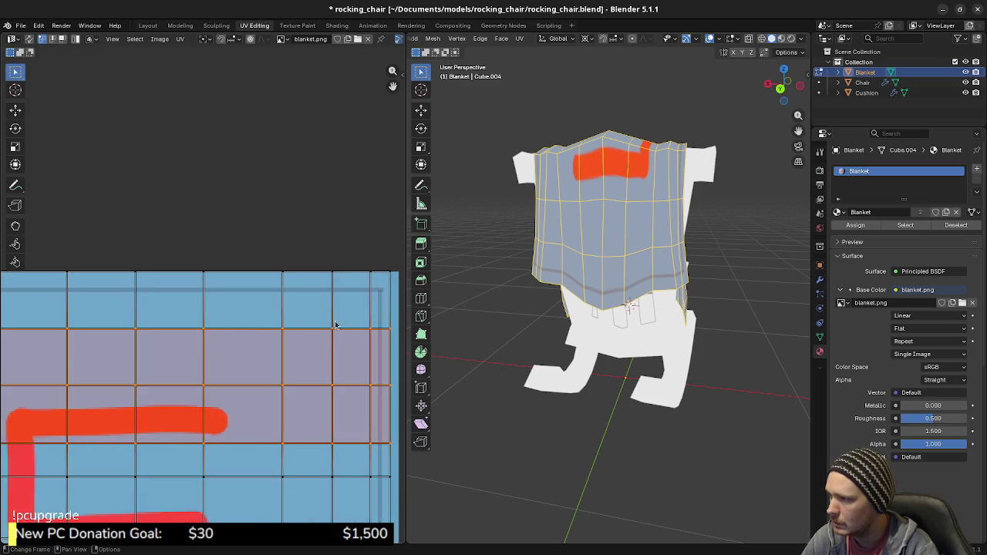
middle_click_drag(330, 326, 268, 341)
key("g")
key("y")
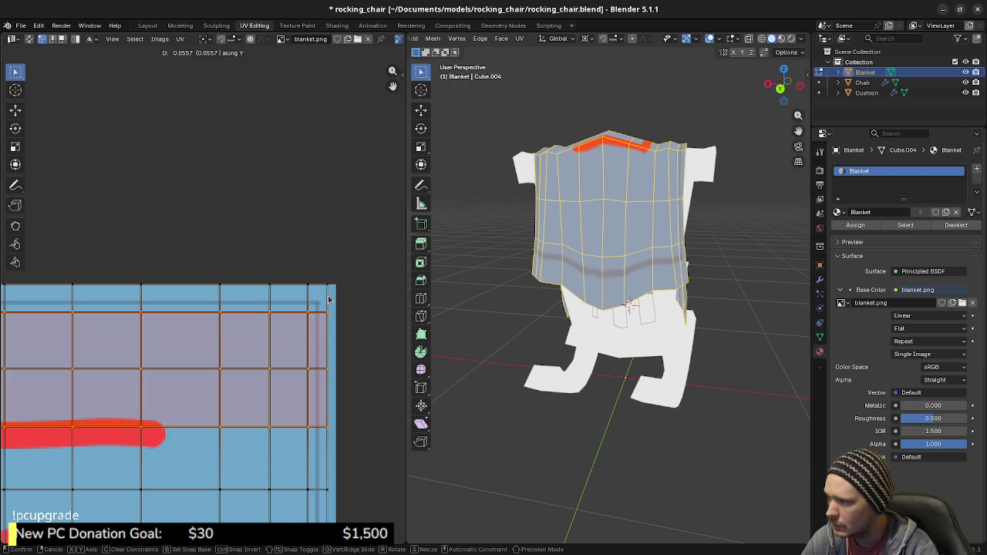
left_click(329, 296)
Select only the topmost UV edge row and shift it vertically along Y.
scroll(319, 316, "down", 1)
scroll(231, 316, "down", 1)
scroll(236, 319, "down", 1)
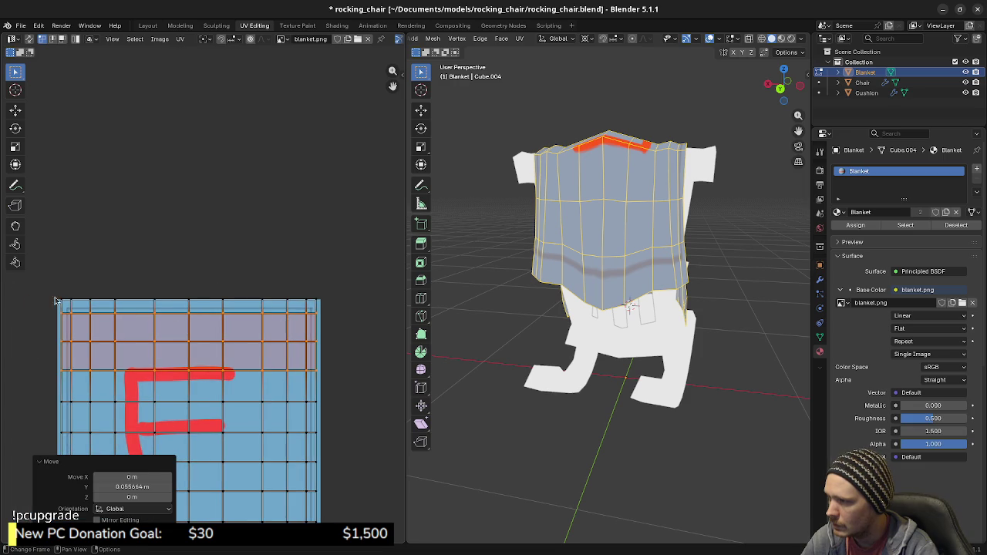
left_click(318, 300, "alt")
scroll(319, 305, "up", 3)
scroll(293, 304, "up", 1)
scroll(266, 308, "up", 1)
key("g")
key("y")
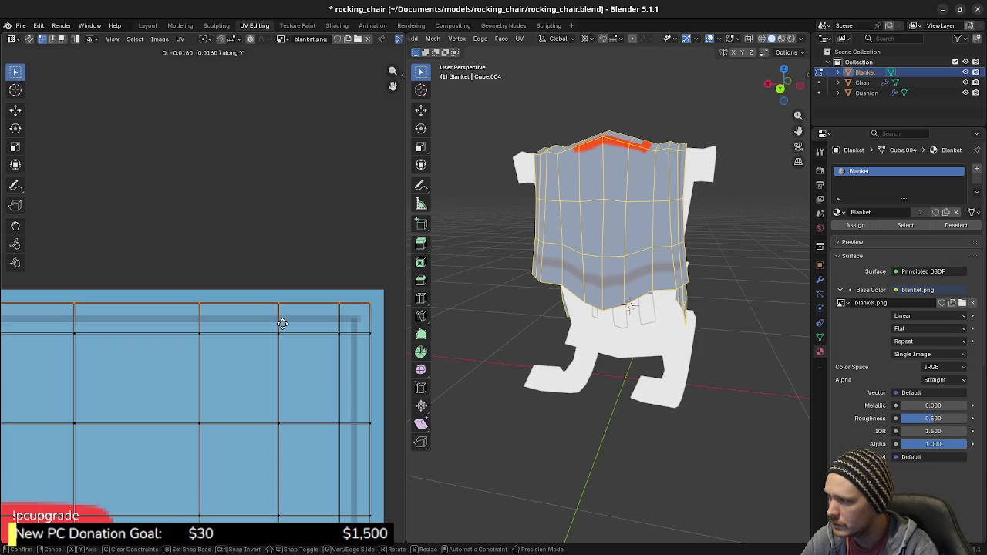
left_click(283, 324)
Orbit the 3D view to inspect the textured blanket, then select all its faces and UVs.
mouse_move(540, 309)
middle_mouse_down()
mouse_move(613, 295)
mouse_move(561, 283)
middle_mouse_up()
scroll(224, 397, "down", 4)
scroll(223, 339, "down", 3)
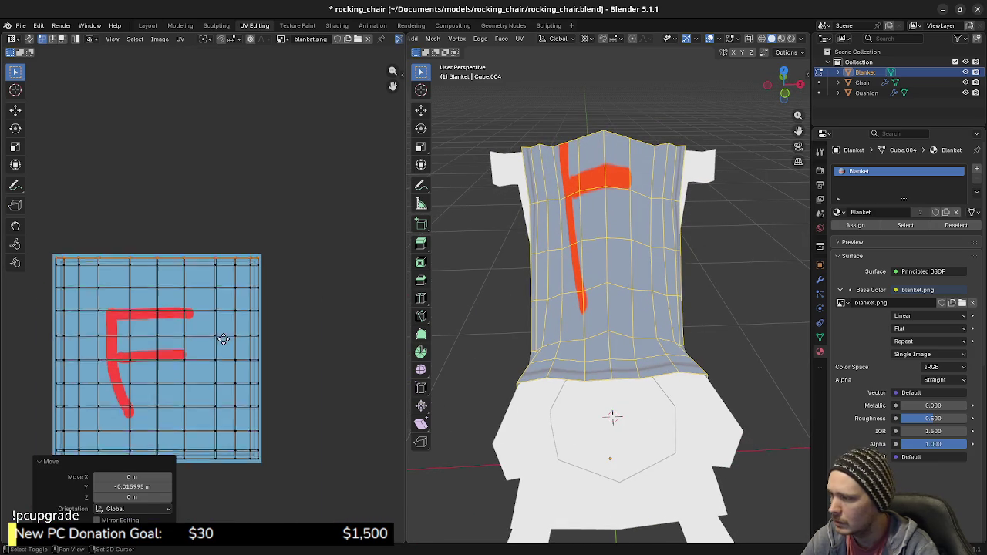
key("alt+a")
mouse_move(586, 285)
middle_mouse_down()
mouse_move(712, 244)
mouse_move(646, 273)
mouse_move(499, 252)
mouse_move(761, 262)
mouse_move(579, 337)
middle_mouse_up()
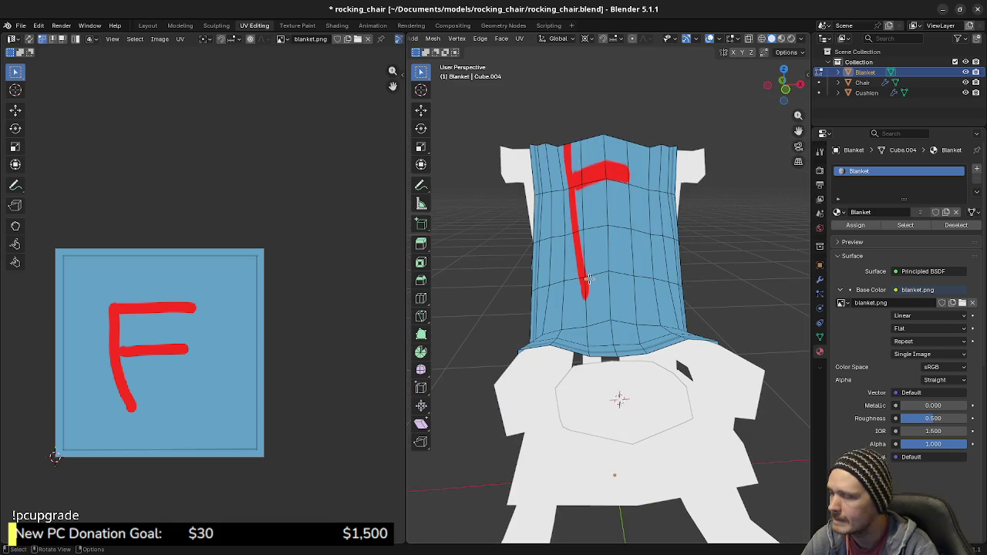
key("a")
key("a")
Step back through undo history to the centred UV columns, then slide them left along X.
left_click(350, 313)
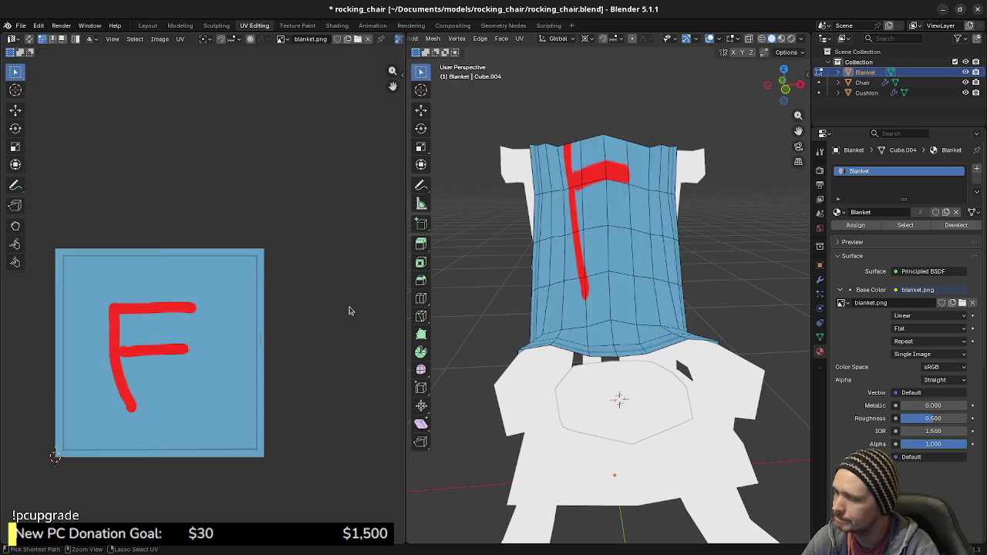
key("ctrl+z")
key("ctrl+z")
key("ctrl+z")
key("ctrl+z")
key("ctrl+shift+z")
key("ctrl+z")
key("ctrl+z")
key("ctrl+z")
key("ctrl+z")
key("ctrl+z")
key("ctrl+z")
key("ctrl+z")
key("ctrl+z")
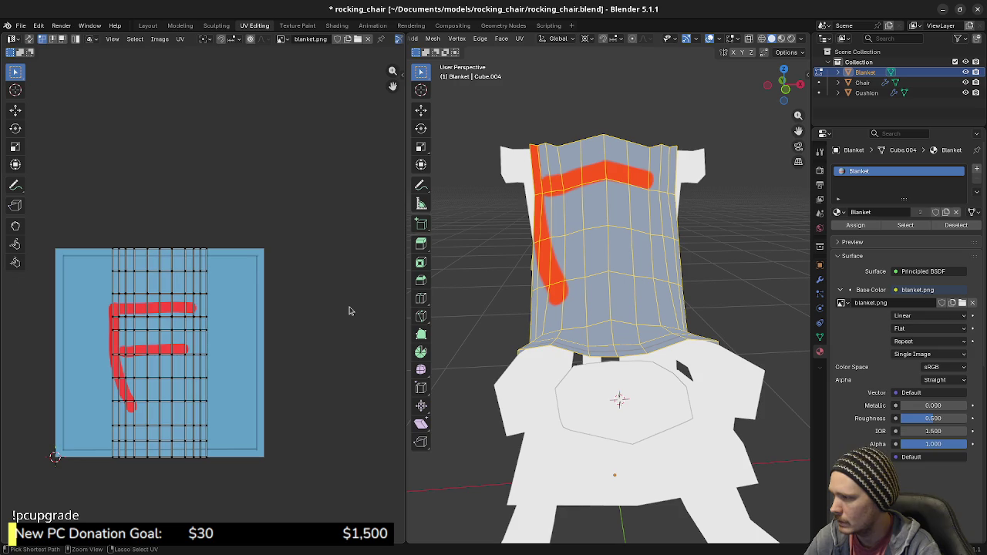
key("ctrl+z")
middle_click_drag(161, 356, 241, 352)
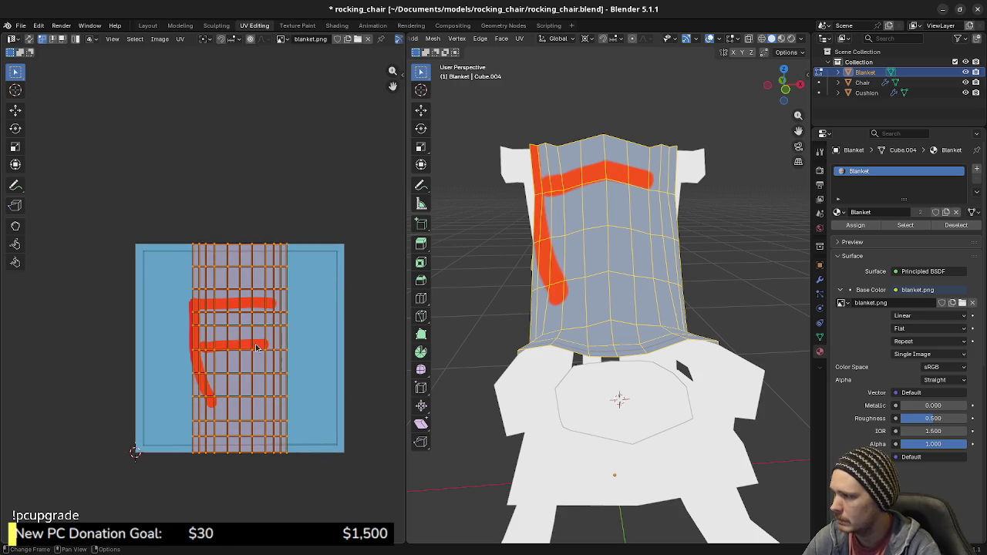
key("g")
key("x")
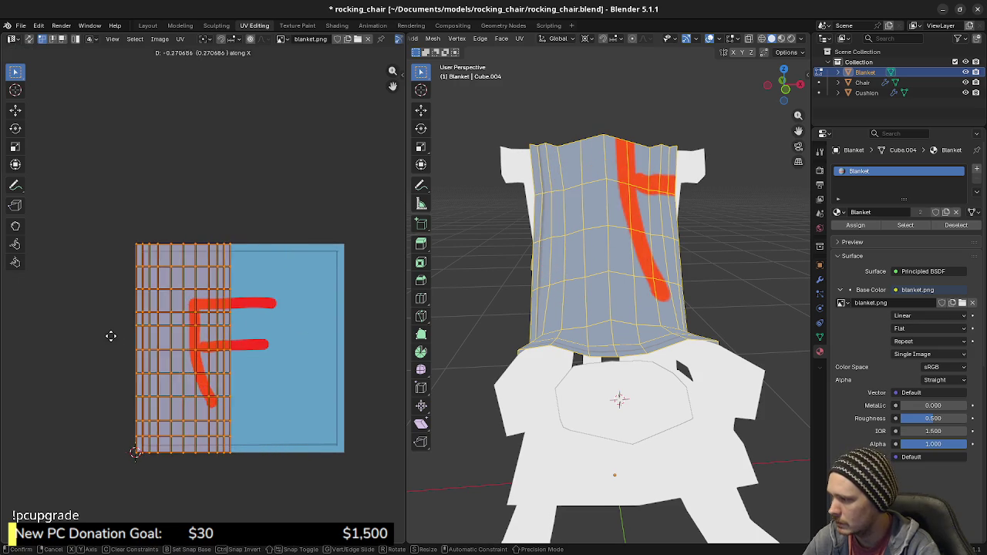
left_click(117, 337)
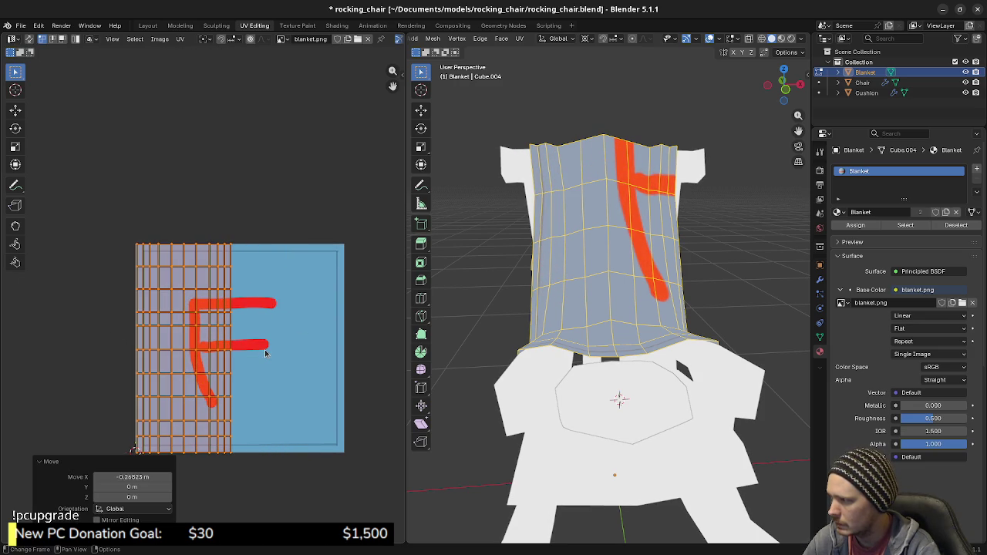
Zoom in on the columns' lower-left corner and nudge the UVs slightly further left along X.
scroll(279, 354, "up", 1)
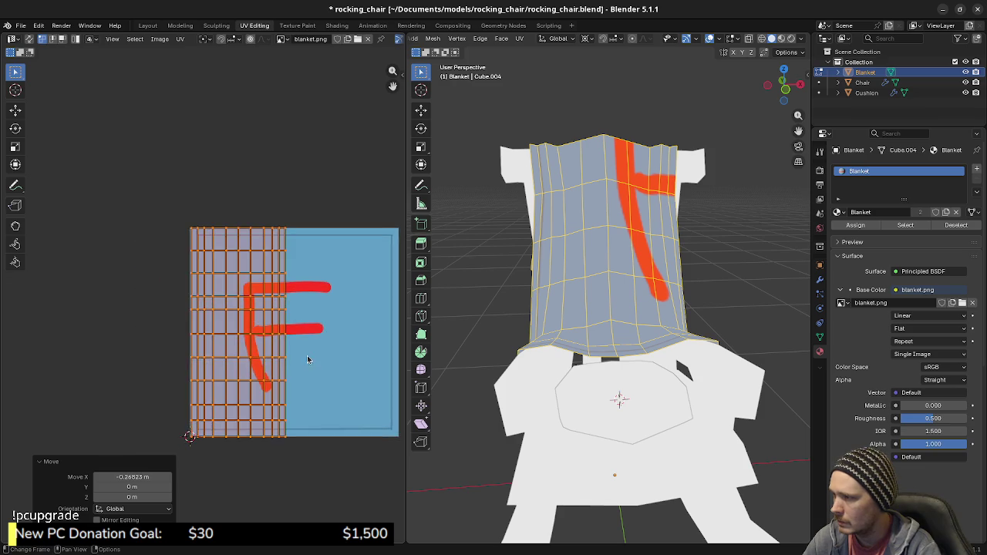
scroll(311, 353, "up", 2)
scroll(310, 308, "up", 1)
scroll(310, 237, "up", 1)
scroll(305, 250, "up", 1)
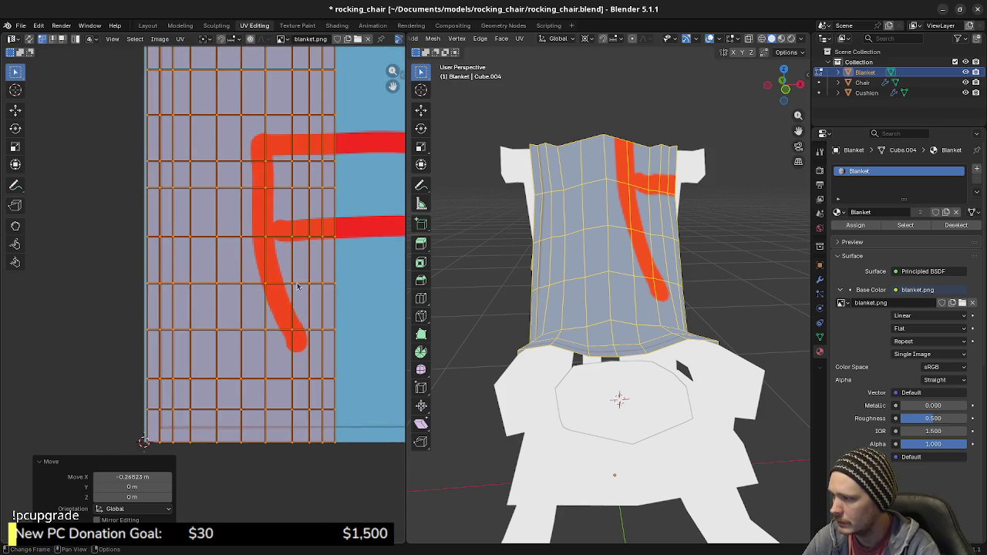
scroll(298, 344, "up", 1)
scroll(277, 286, "up", 1)
scroll(281, 292, "up", 1)
scroll(283, 293, "up", 1)
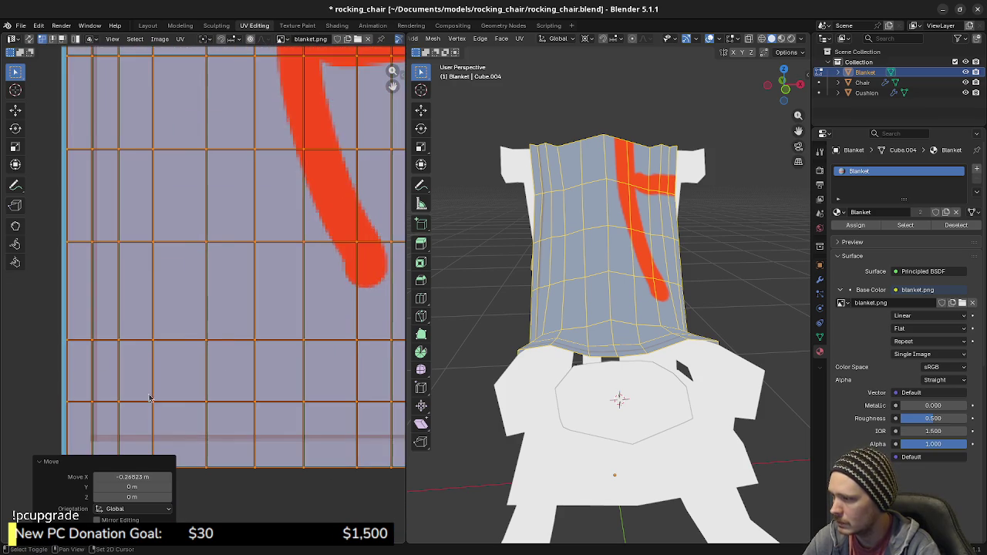
scroll(188, 364, "up", 2)
scroll(234, 311, "up", 1)
middle_click_drag(233, 310, 284, 290)
scroll(301, 327, "up", 1)
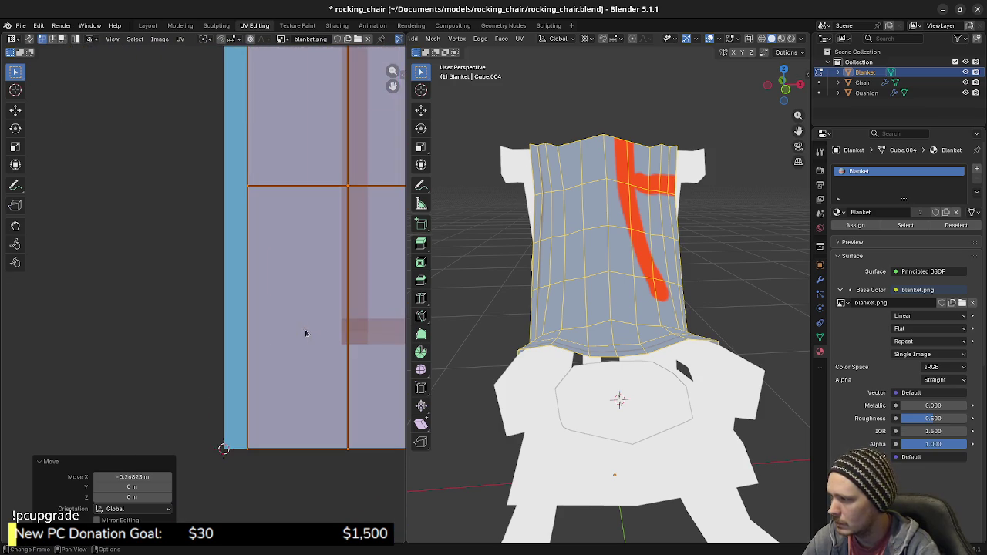
scroll(324, 348, "up", 1)
scroll(325, 347, "up", 1)
key("g")
key("x")
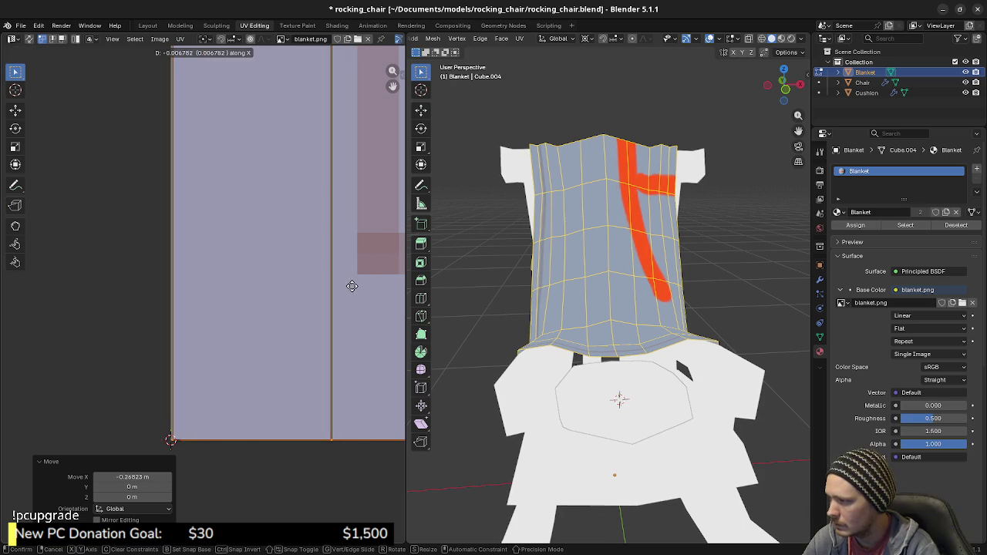
left_click(351, 290)
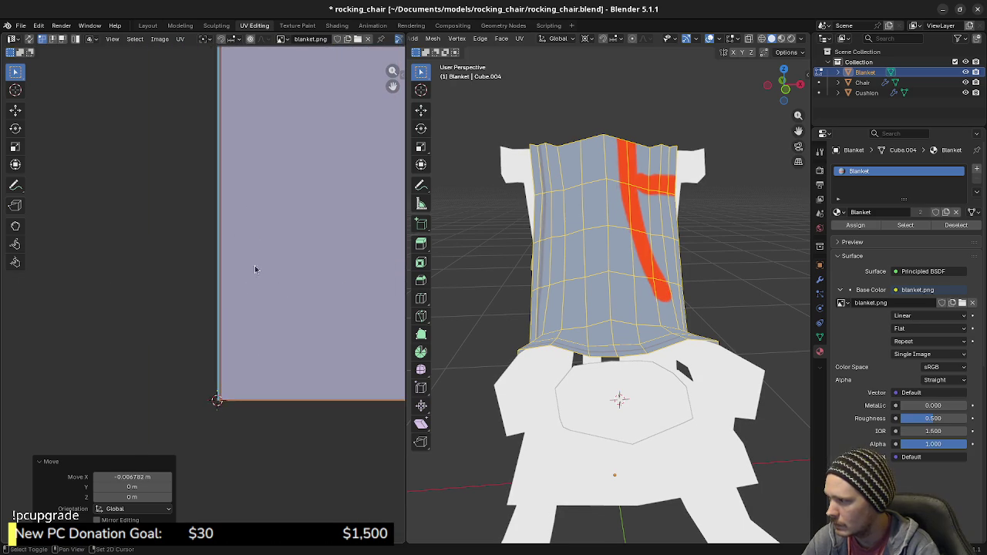
Bring the texture's bottom-left corner into view and align the UV edge with the image's left edge.
middle_click_drag(251, 236, 242, 384)
scroll(241, 384, "up", 2)
mouse_move(279, 419)
middle_mouse_down()
mouse_move(310, 350)
mouse_move(301, 328)
middle_mouse_up()
scroll(303, 337, "up", 5)
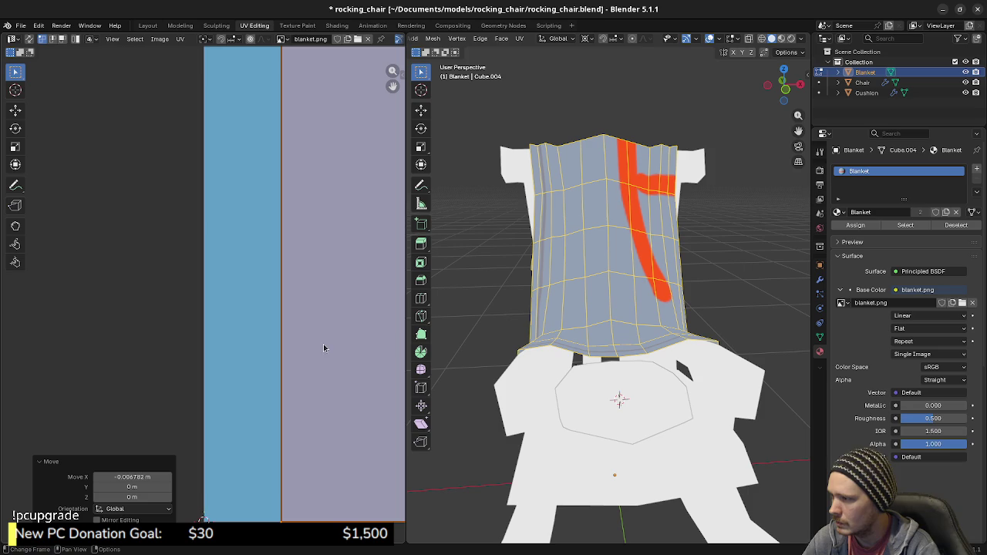
middle_click_drag(295, 385, 273, 202)
scroll(298, 285, "up", 3)
scroll(314, 283, "up", 2)
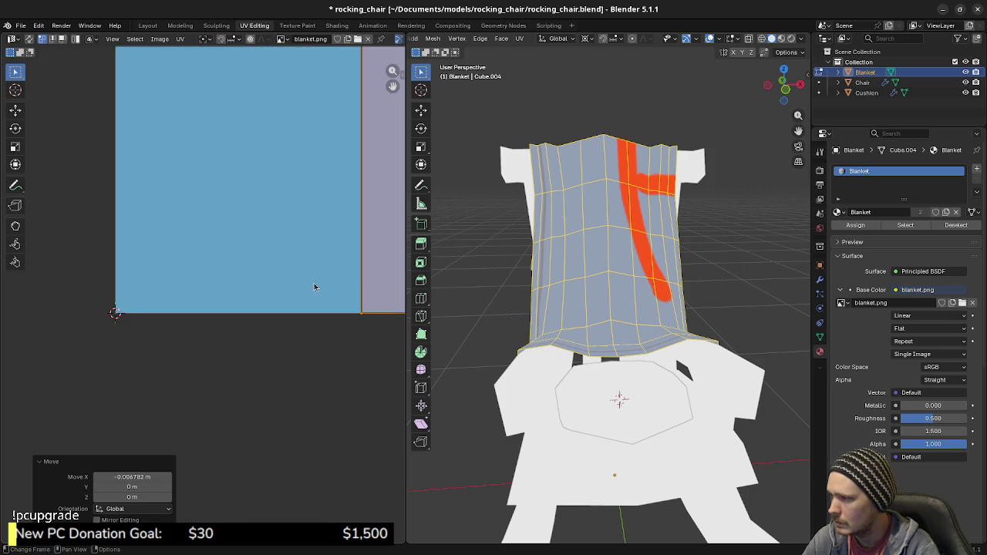
middle_click_drag(316, 286, 290, 320)
key("g")
key("x")
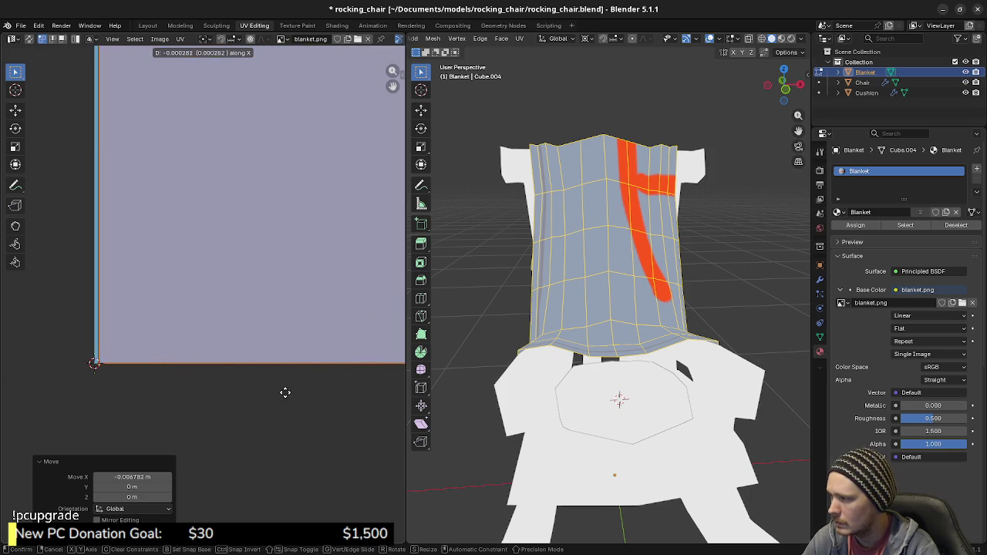
left_click(249, 395)
Make a final horizontal adjustment of the UV edge, zoom out, and deselect the grid.
scroll(277, 378, "down", 1)
scroll(322, 342, "down", 5)
middle_click_drag(322, 341, 203, 392)
key("g")
key("x")
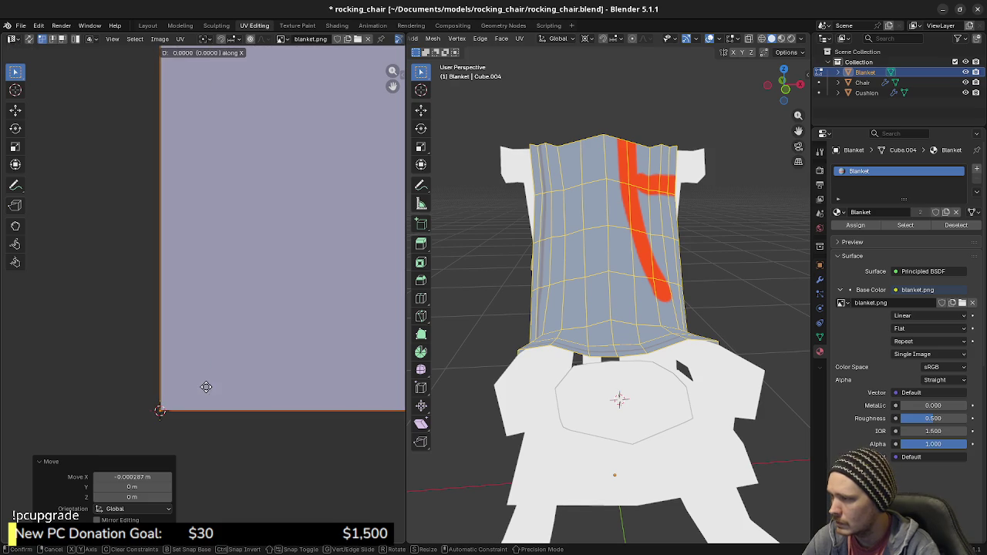
left_click(220, 379)
scroll(255, 393, "down", 4)
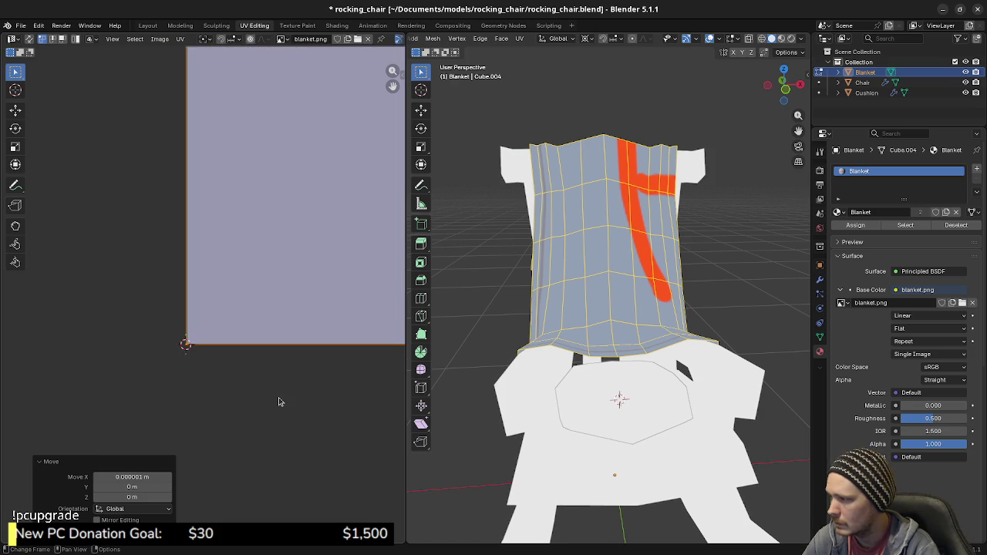
scroll(285, 395, "down", 4)
scroll(308, 374, "down", 2)
scroll(323, 347, "down", 3)
scroll(326, 337, "down", 1)
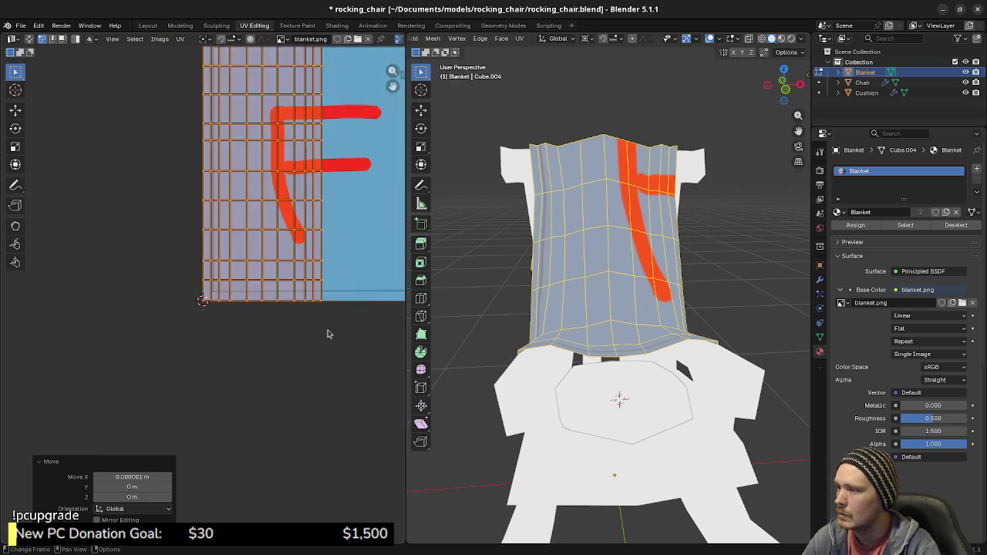
scroll(325, 329, "down", 2)
left_click(325, 325)
Select the whole blanket UV island and move it 0.27 right along X with G X .27.
middle_click_drag(271, 280, 272, 365)
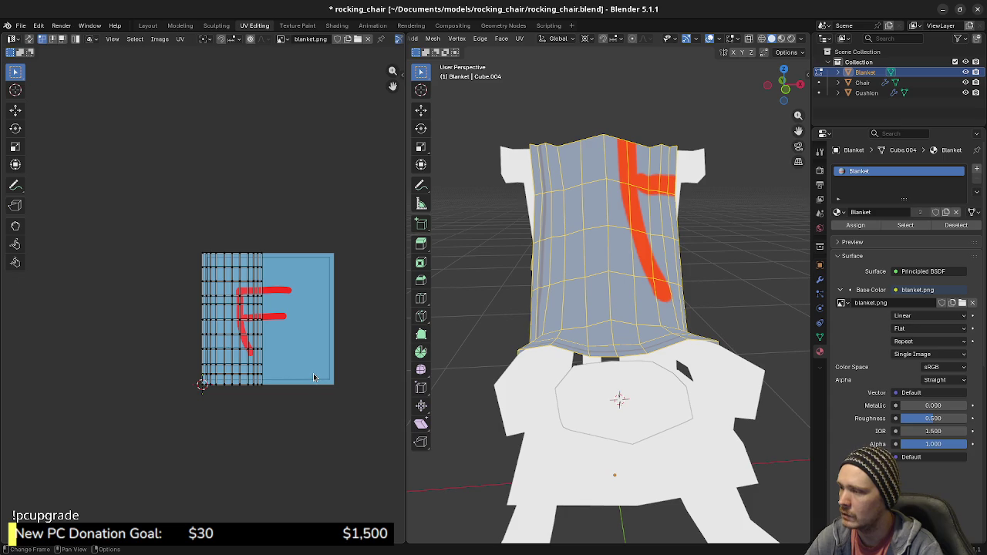
key("ctrl+l")
type("gx.27")
key("Return")
scroll(320, 369, "up", 1)
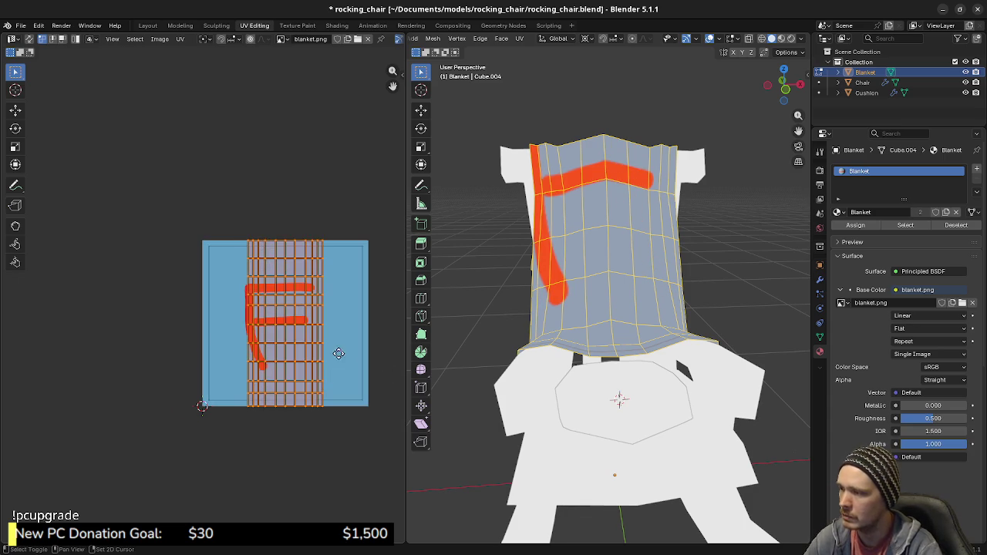
scroll(254, 348, "up", 5)
scroll(202, 306, "up", 2)
scroll(165, 298, "up", 2)
scroll(209, 306, "up", 1)
Scale the blanket's UVs about 2.22 times wider along X.
key("s")
key("x")
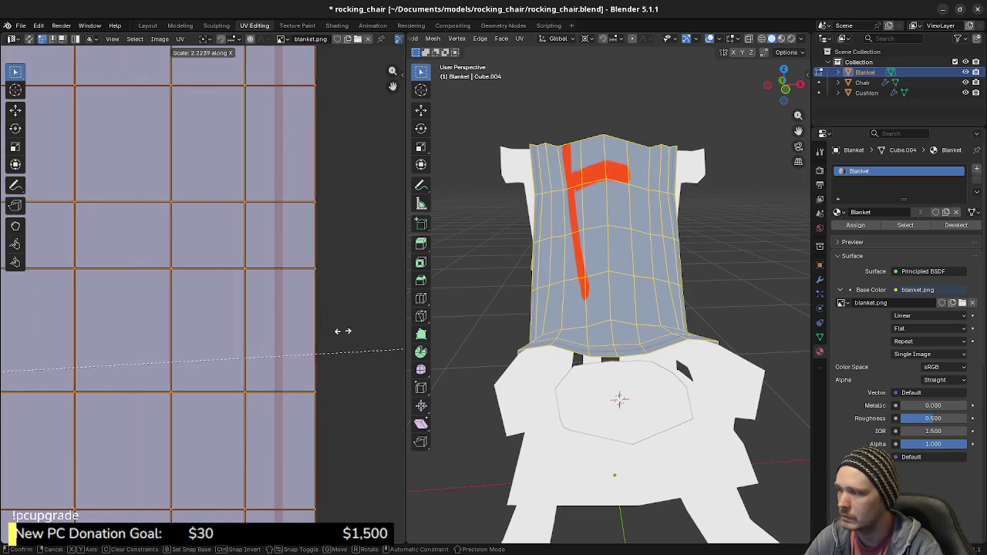
left_click(303, 324)
scroll(332, 325, "up", 2)
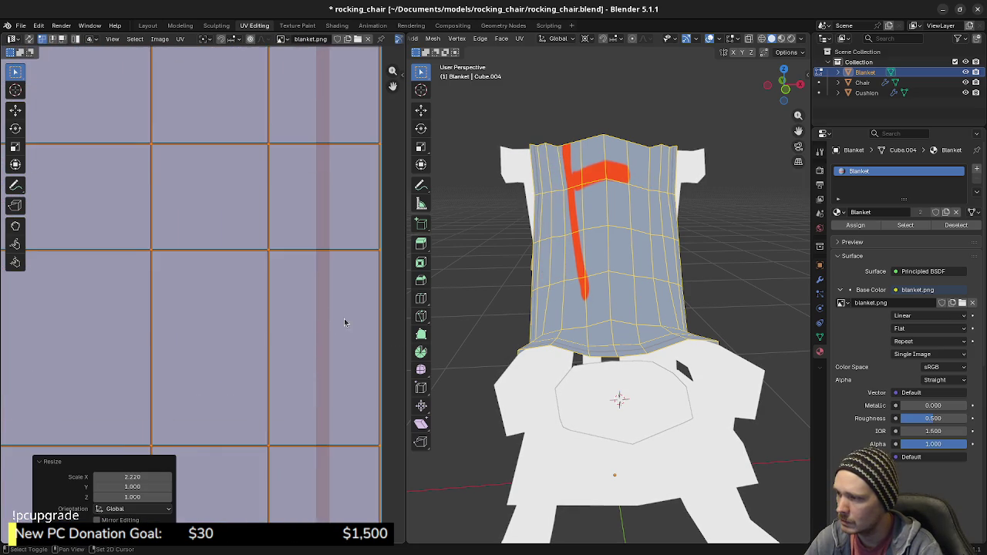
scroll(249, 306, "up", 1)
scroll(249, 306, "up", 3)
scroll(247, 308, "down", 2)
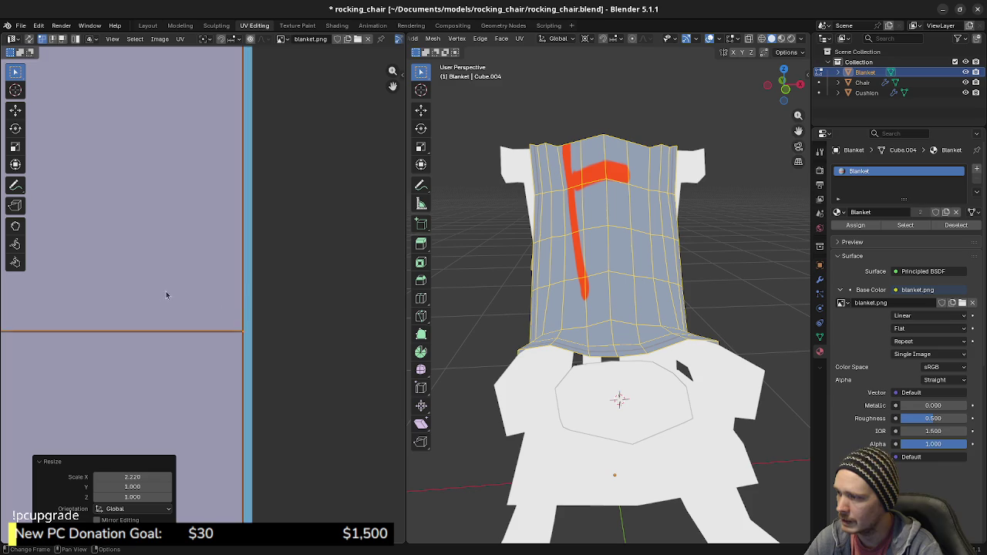
scroll(242, 316, "up", 2)
scroll(240, 328, "up", 2)
scroll(216, 305, "up", 1)
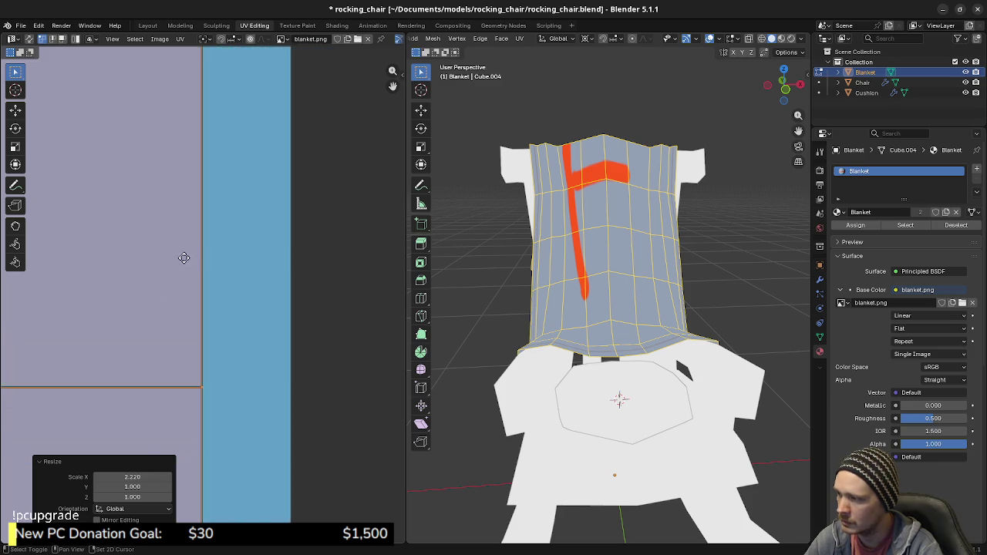
scroll(223, 285, "up", 2)
Shift the UV island horizontally until its edge lines up with the image's right edge.
key("g")
key("x")
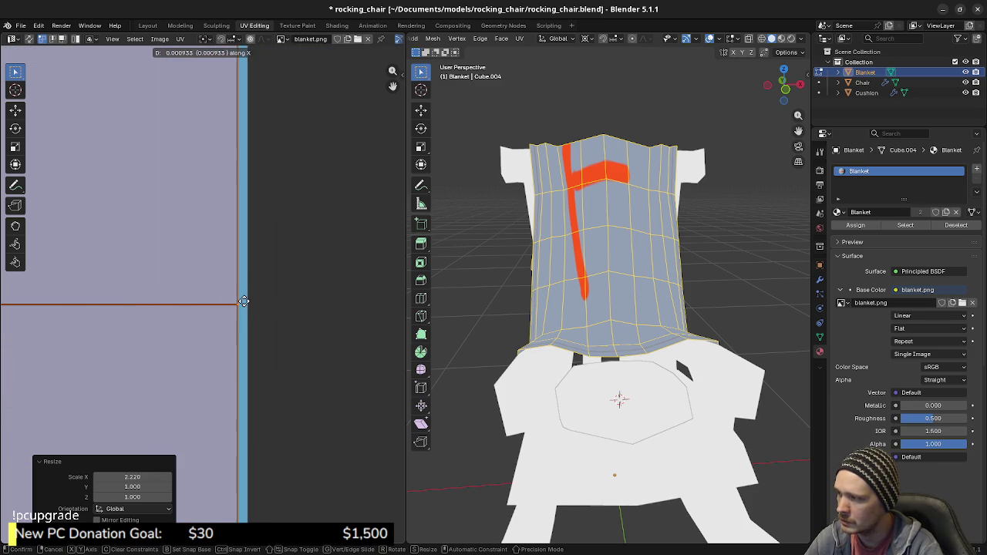
left_click(327, 316)
scroll(272, 339, "up", 2)
scroll(275, 357, "up", 2)
middle_click_drag(275, 357, 136, 300)
key("g")
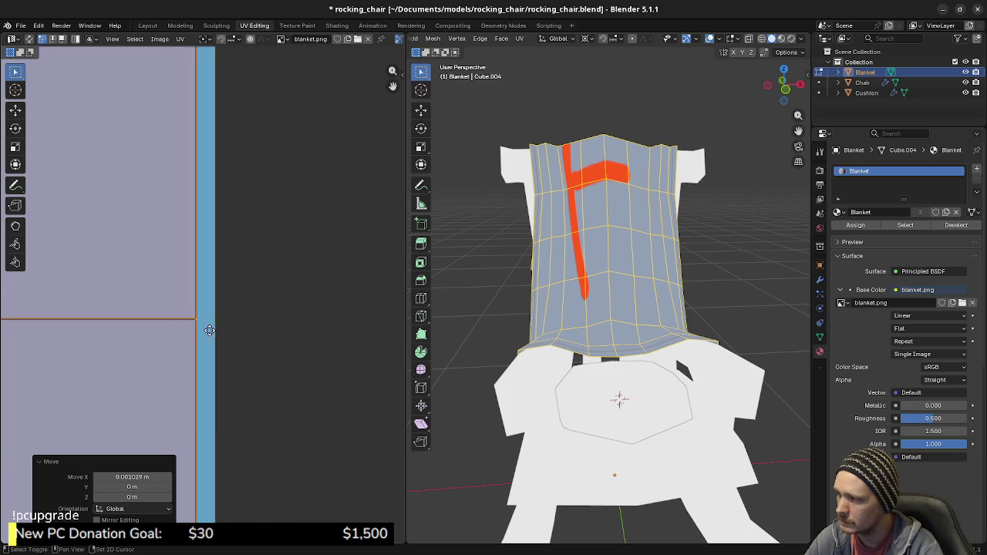
key("x")
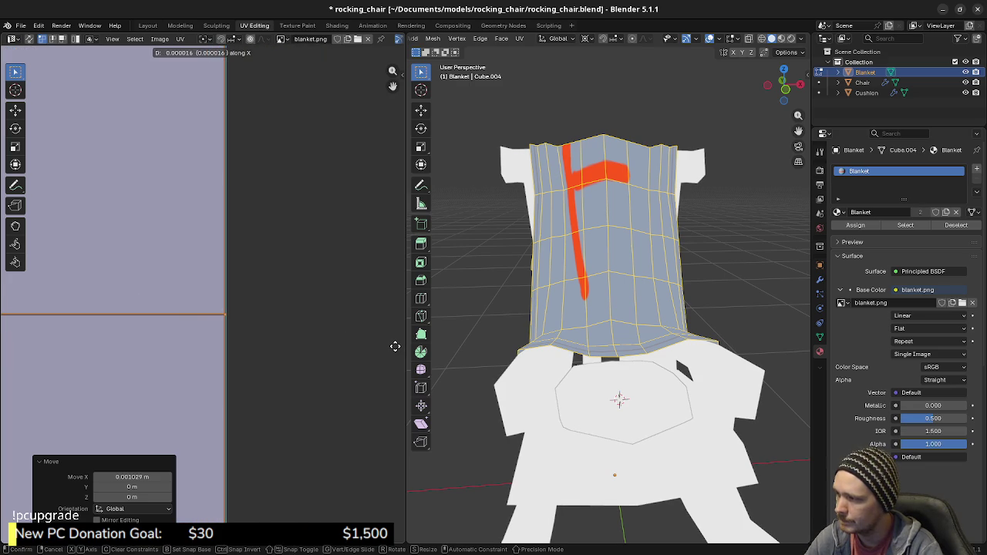
left_click(394, 350)
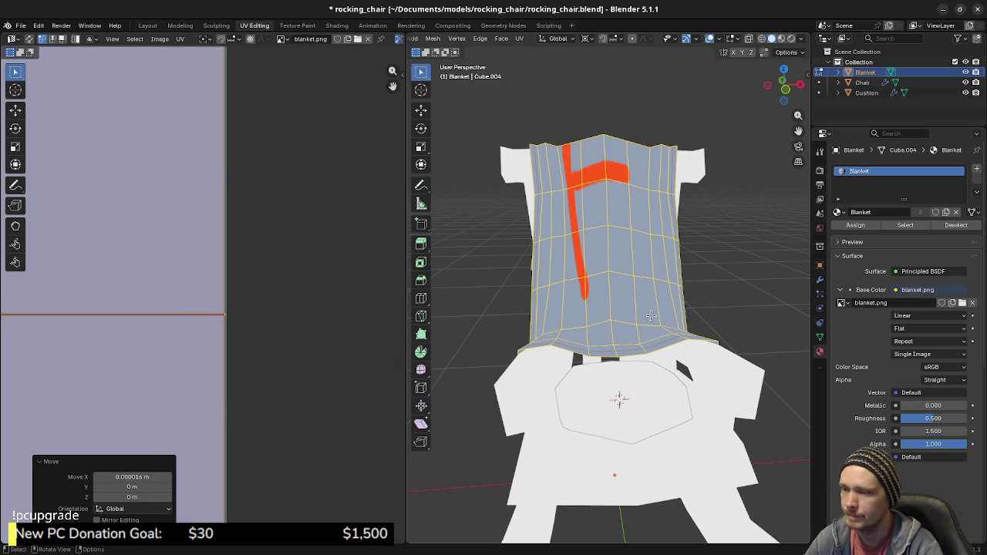
Deselect the UVs, save the rocking chair file, and switch to blanket.kra in Krita.
scroll(287, 312, "down", 2)
scroll(609, 309, "down", 3)
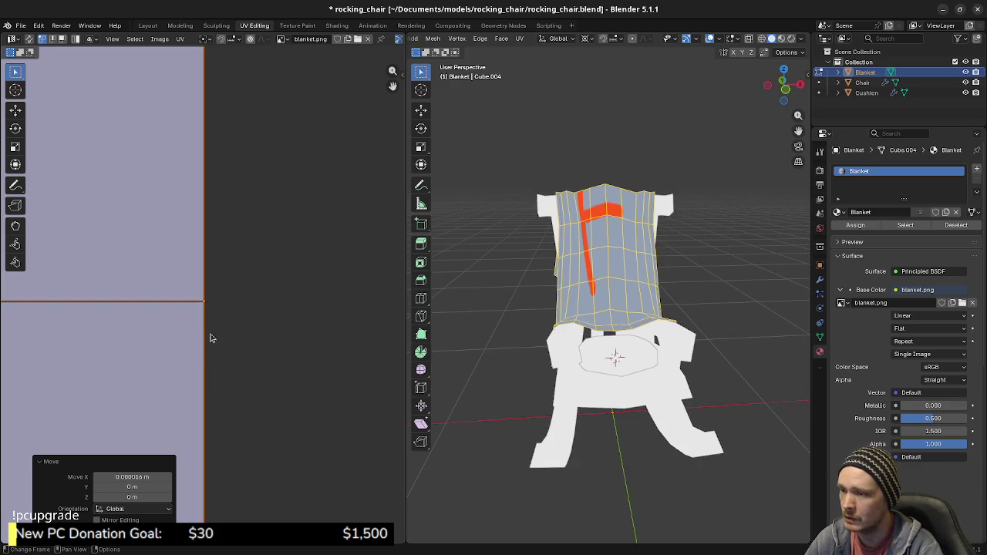
scroll(216, 360, "down", 2)
scroll(214, 358, "down", 2)
scroll(214, 358, "down", 2)
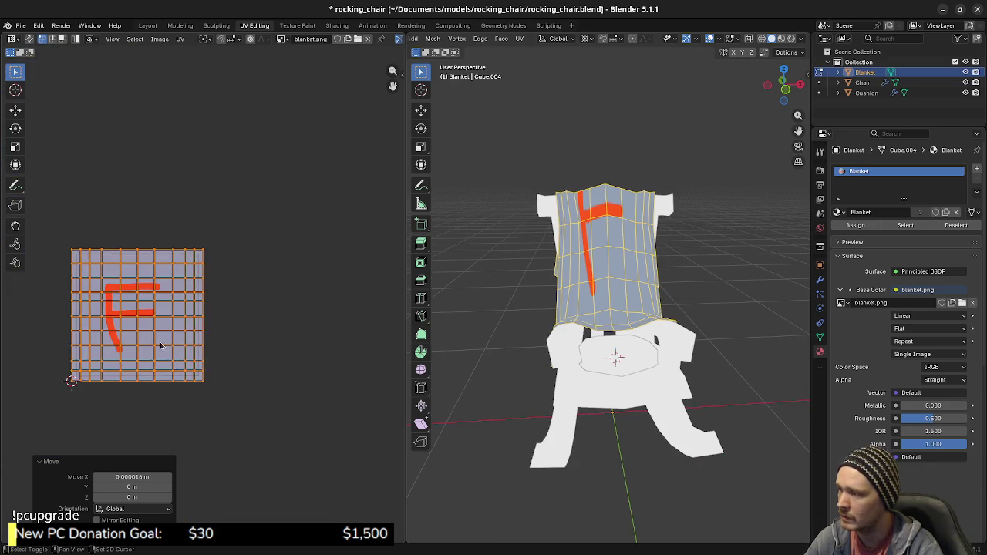
scroll(213, 361, "down", 1)
left_click(261, 364)
scroll(270, 365, "up", 2)
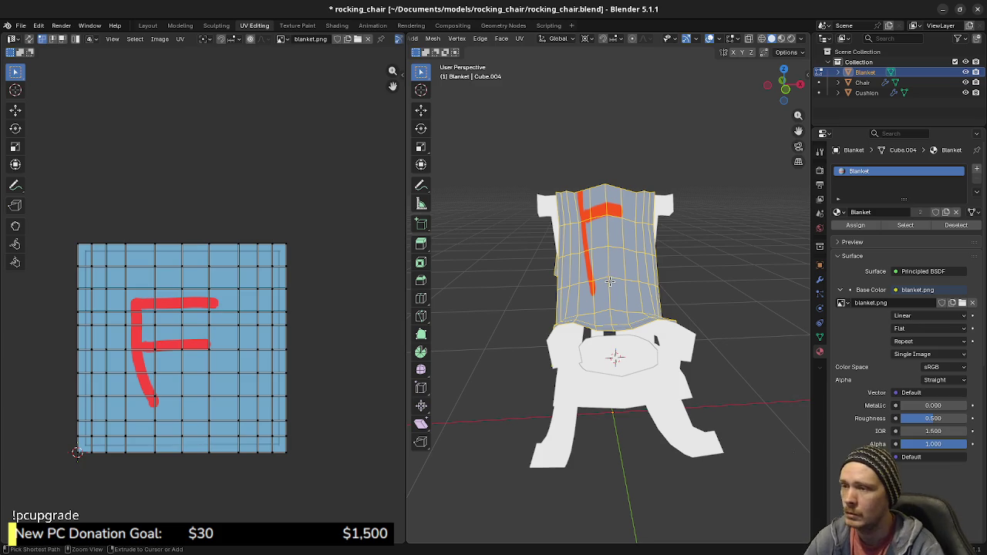
key("ctrl+s")
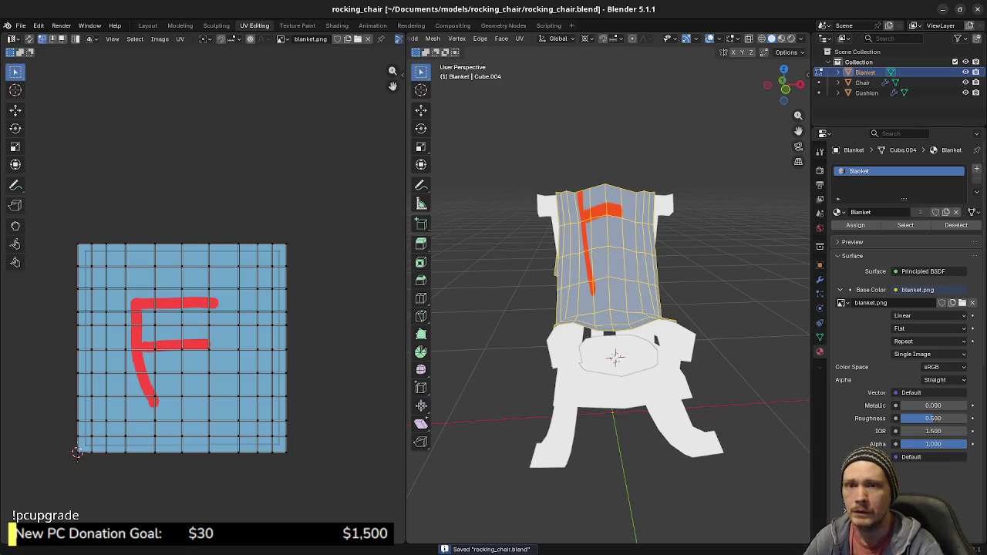
key("alt+Tab")
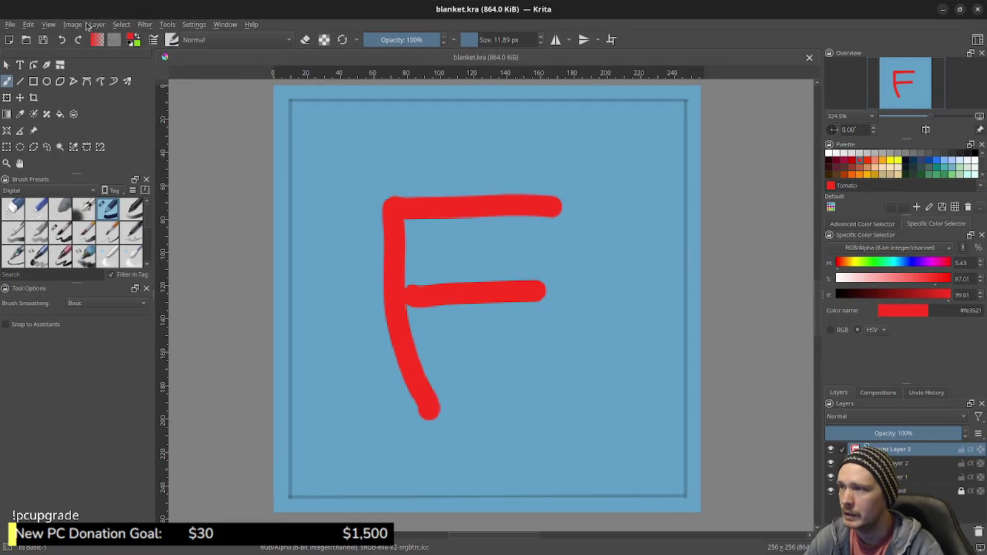
Scale the blanket.kra image to 128 × 256 px with Constrain proportions turned off.
left_click(75, 24)
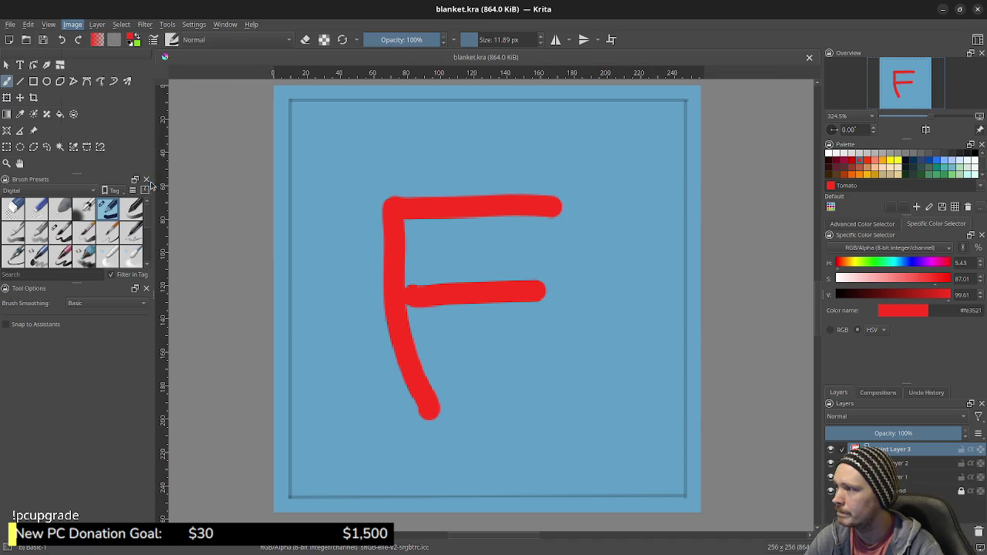
left_click(111, 182)
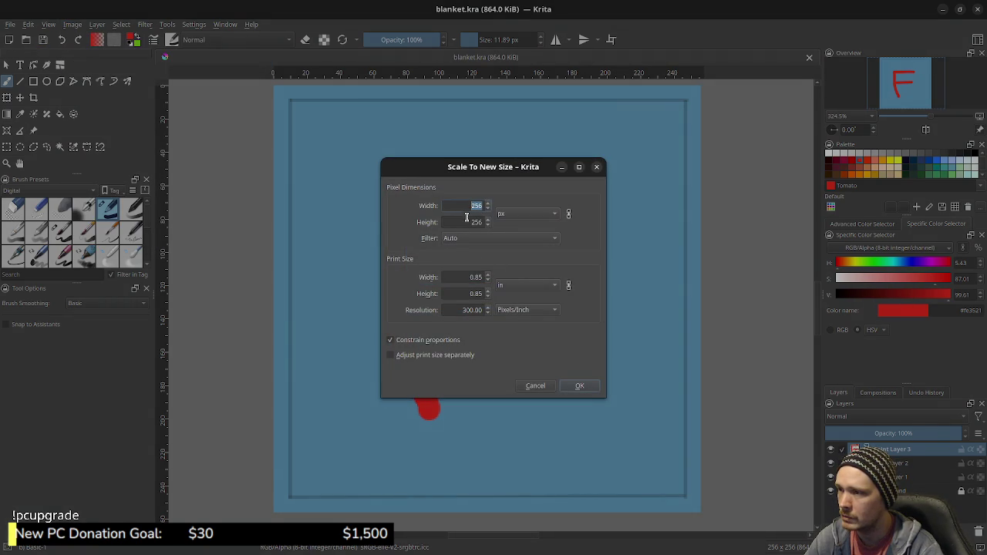
type("128")
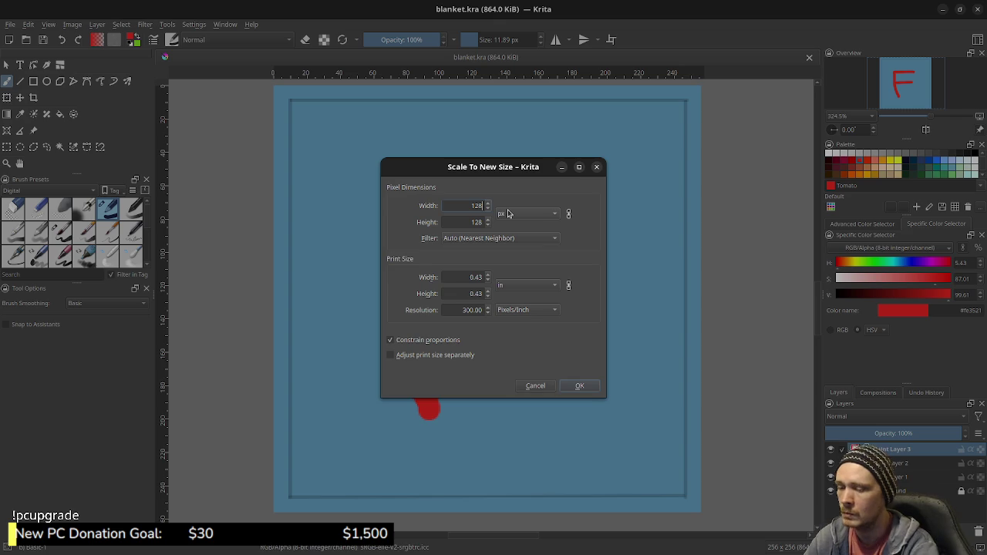
left_click(568, 214)
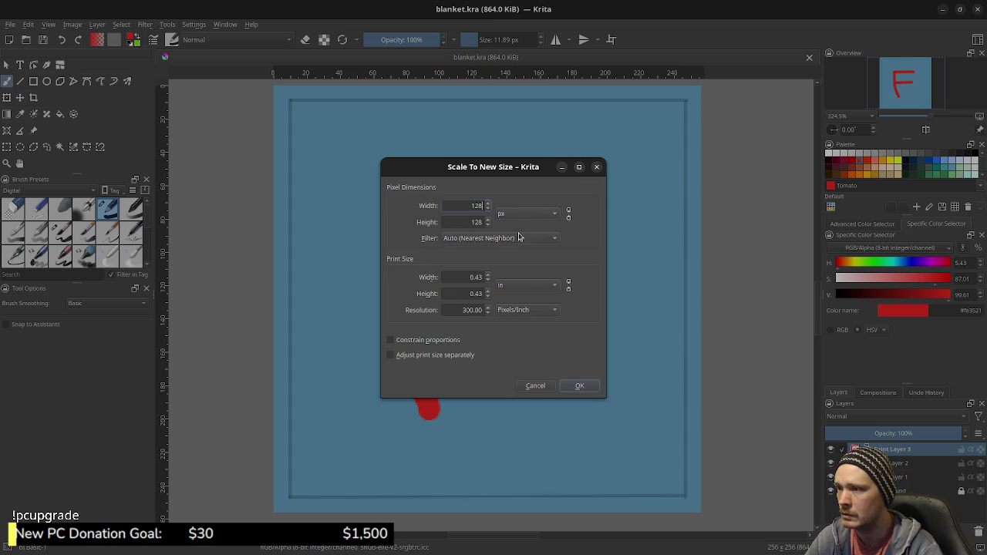
double_click(467, 221)
type("56")
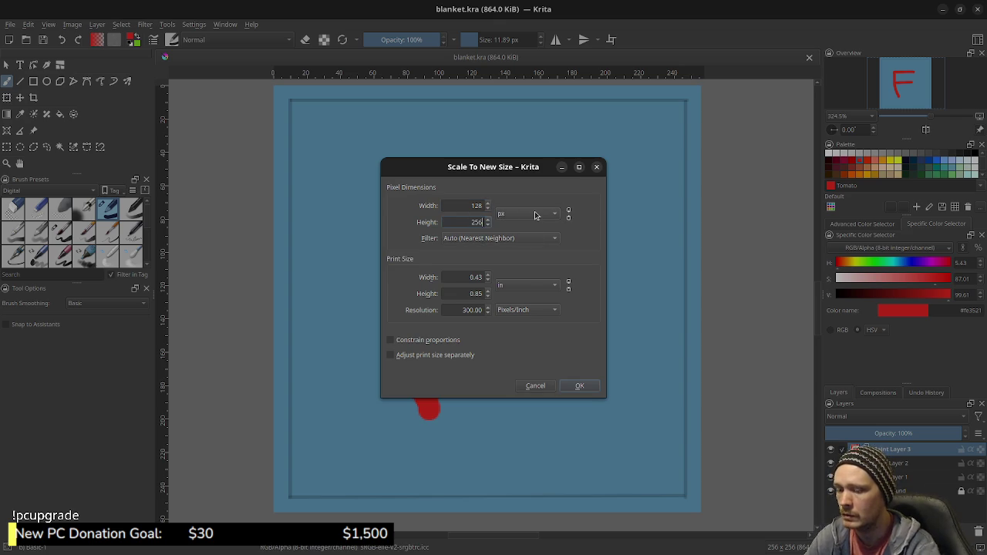
left_click(577, 387)
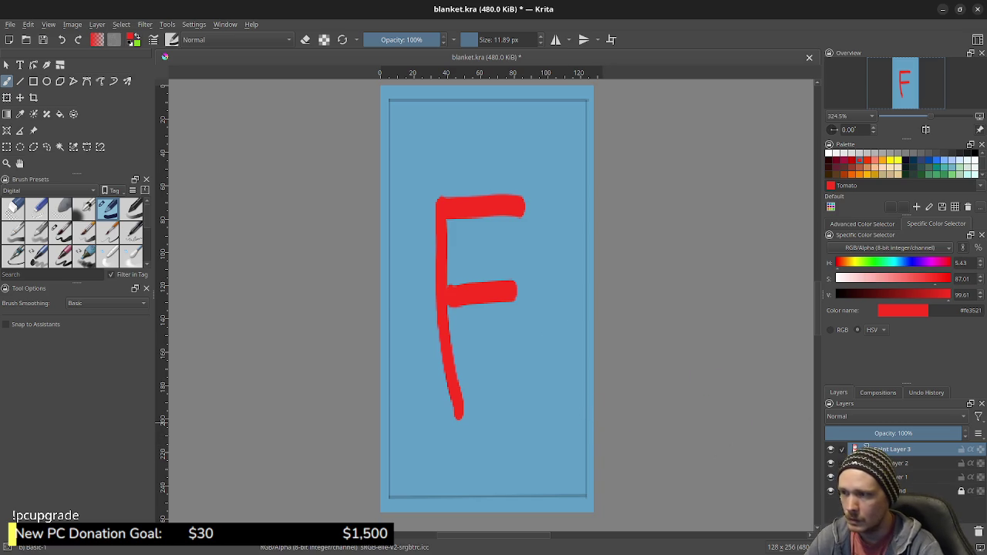
Remove the red F layer and the border layer, then insert a new empty paint layer.
right_click(909, 455)
mouse_move(865, 353)
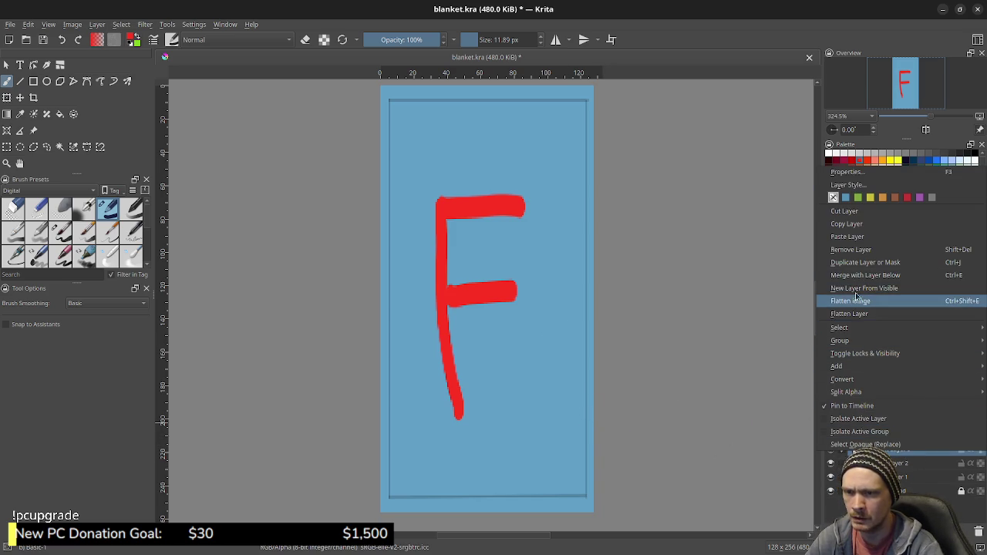
left_click(864, 252)
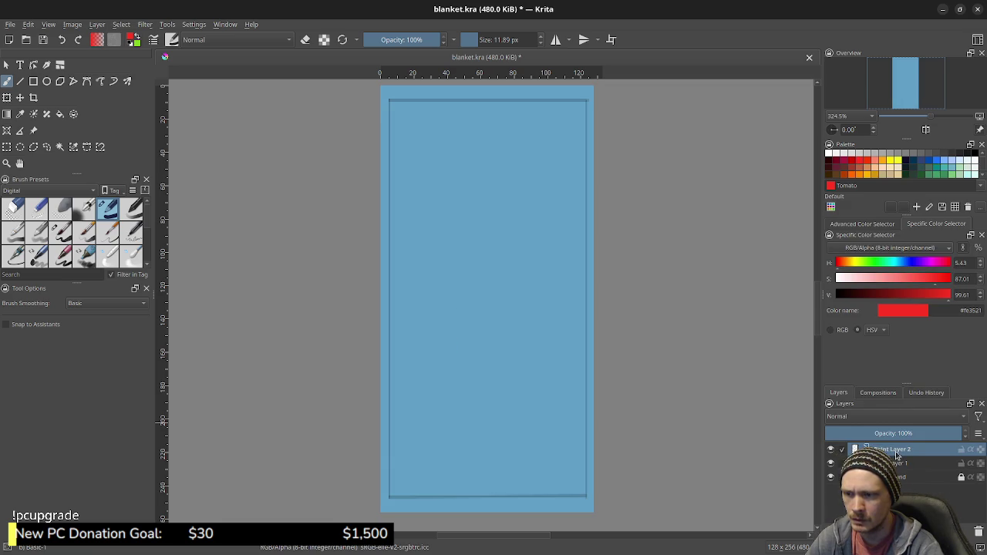
right_click(896, 455)
left_click(886, 252)
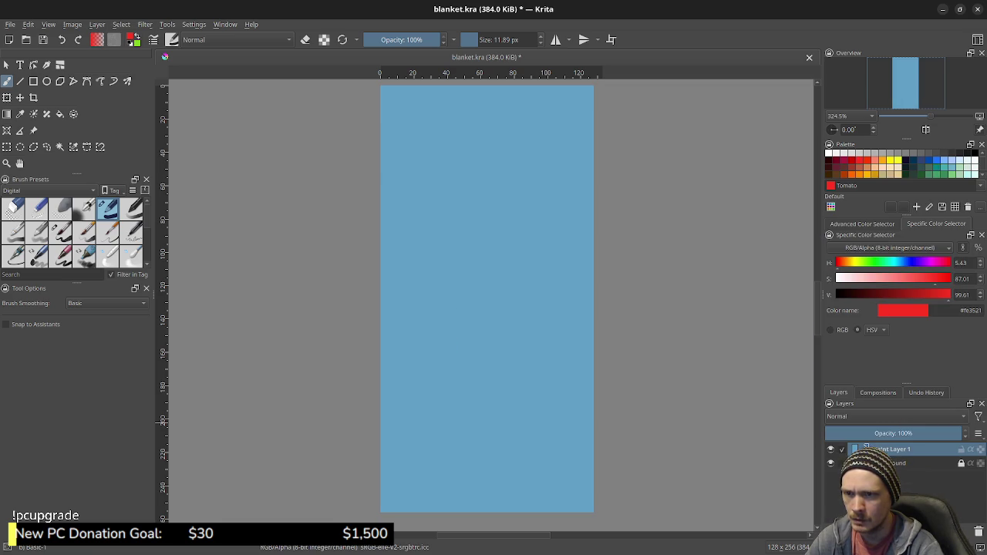
key("Insert")
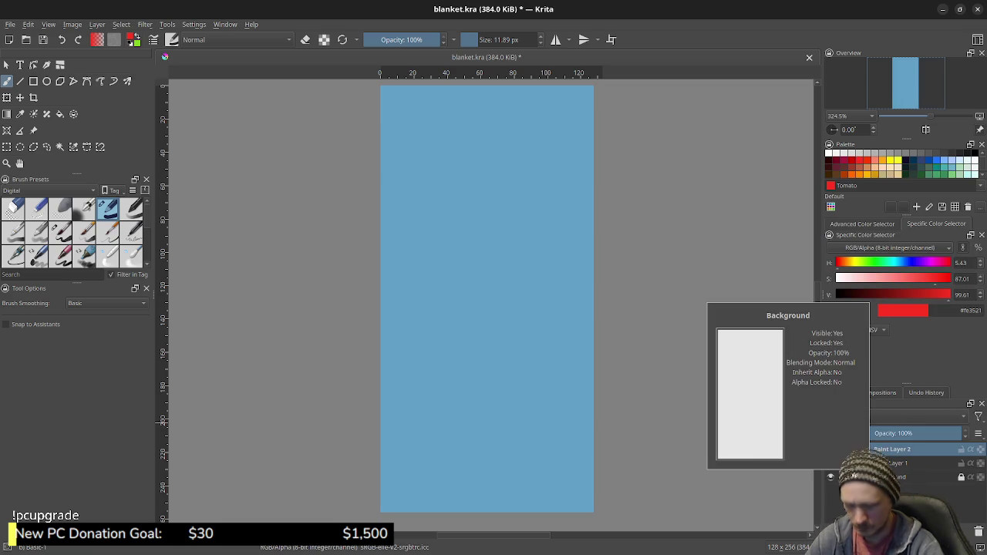
Shrink the brush size to 0.01 px, trying and undoing test strokes on the canvas.
mouse_move(473, 242)
left_mouse_down()
mouse_move(458, 293)
mouse_move(493, 306)
left_mouse_up()
key("ctrl+z")
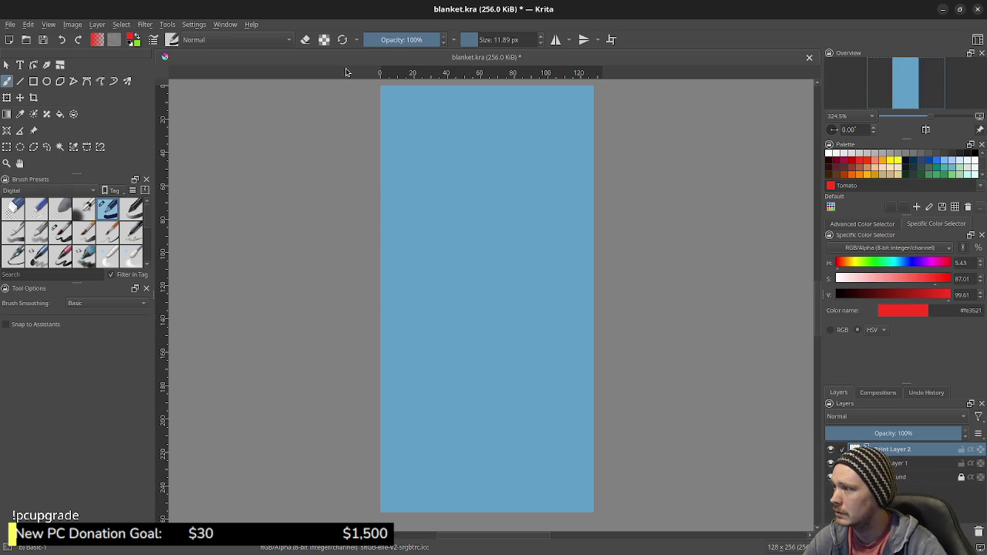
left_click_drag(469, 40, 444, 43)
left_click_drag(425, 172, 461, 329)
key("ctrl+z")
Switch to the Line tool and choose black from the palette, undoing the test lines.
left_click(24, 84)
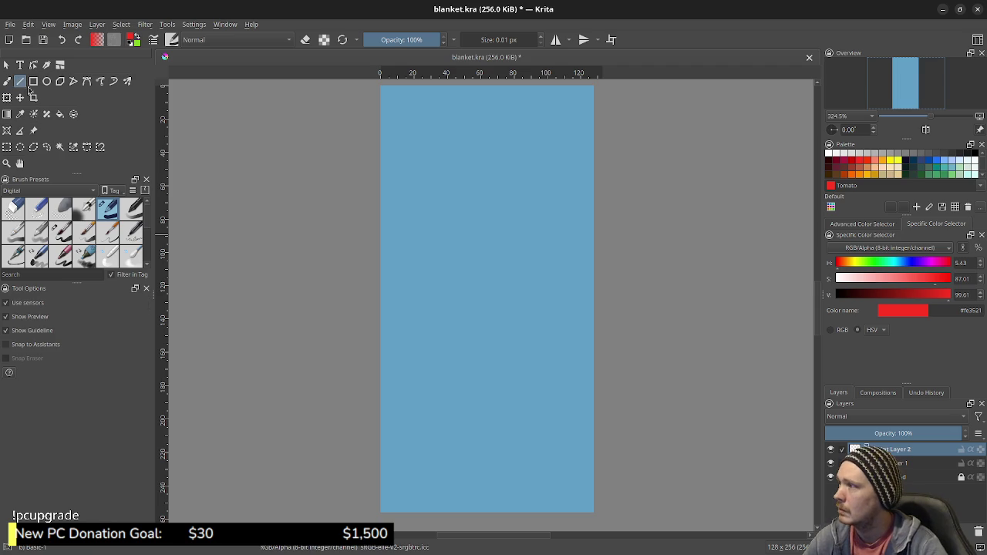
left_click_drag(470, 202, 496, 292)
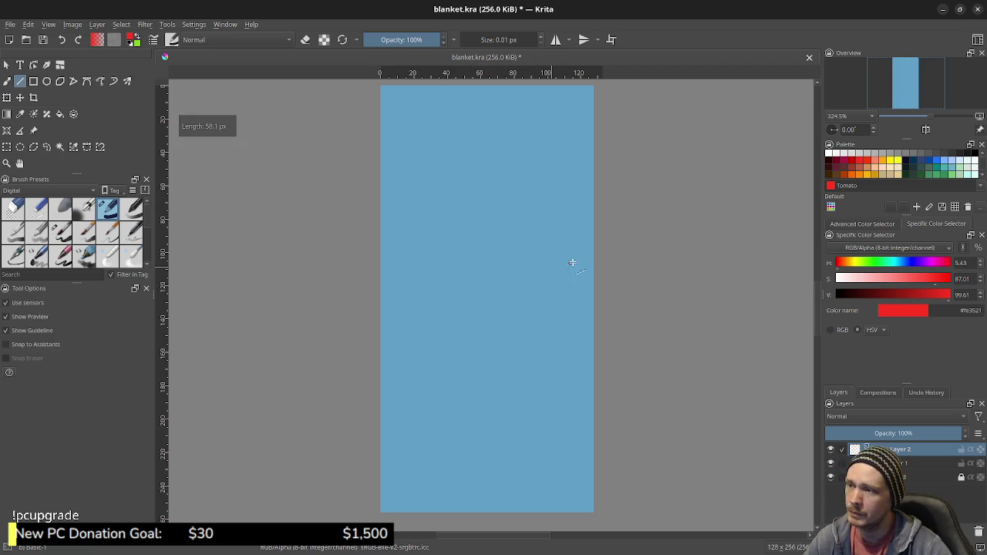
left_click(974, 154)
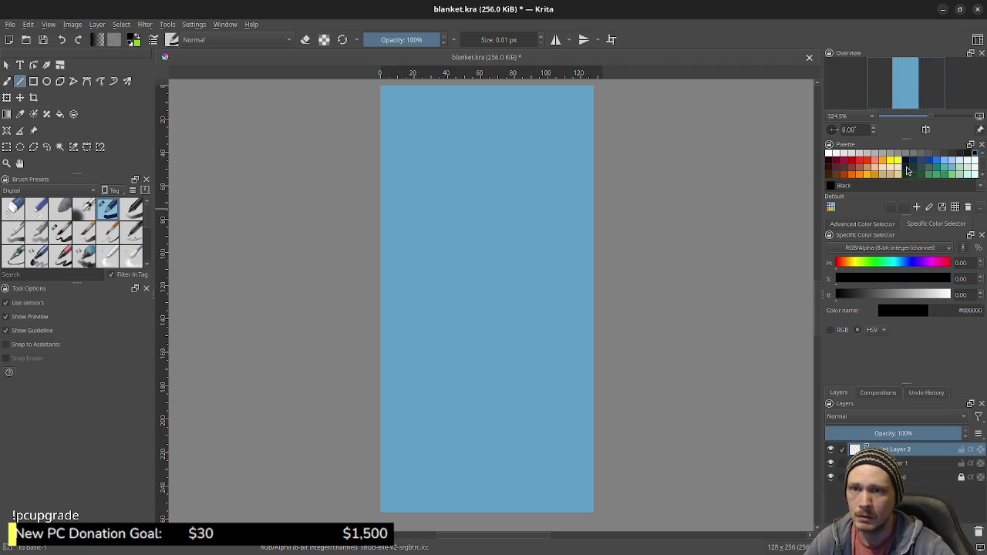
left_click_drag(452, 168, 463, 245)
key("ctrl+z")
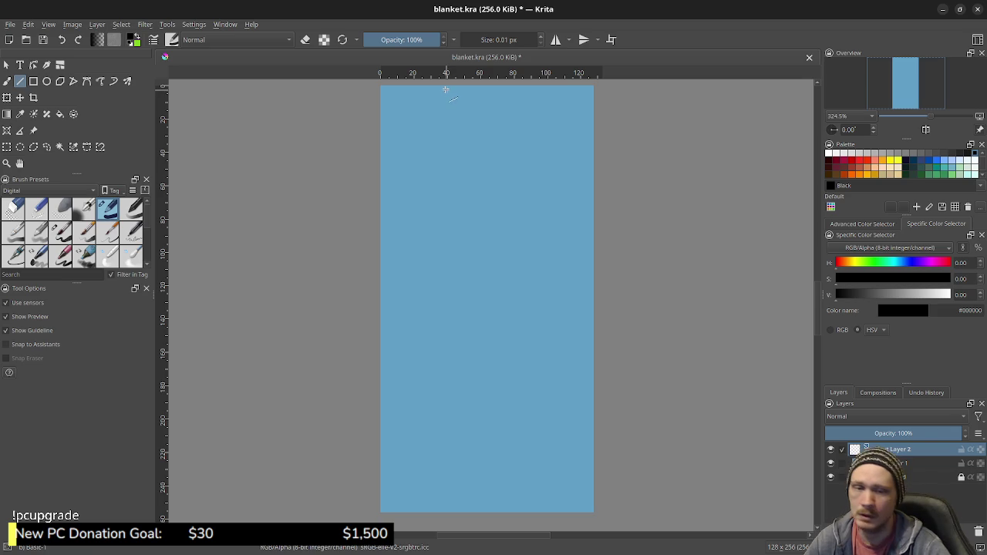
Lower the painting opacity to 28% and draw a couple of short faint lines.
left_click_drag(393, 42, 384, 42)
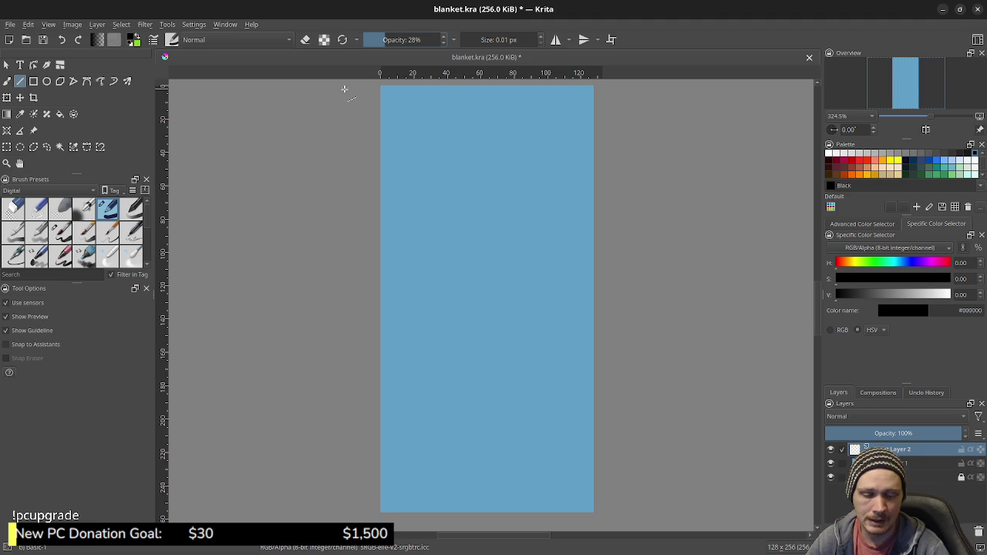
left_click(263, 249)
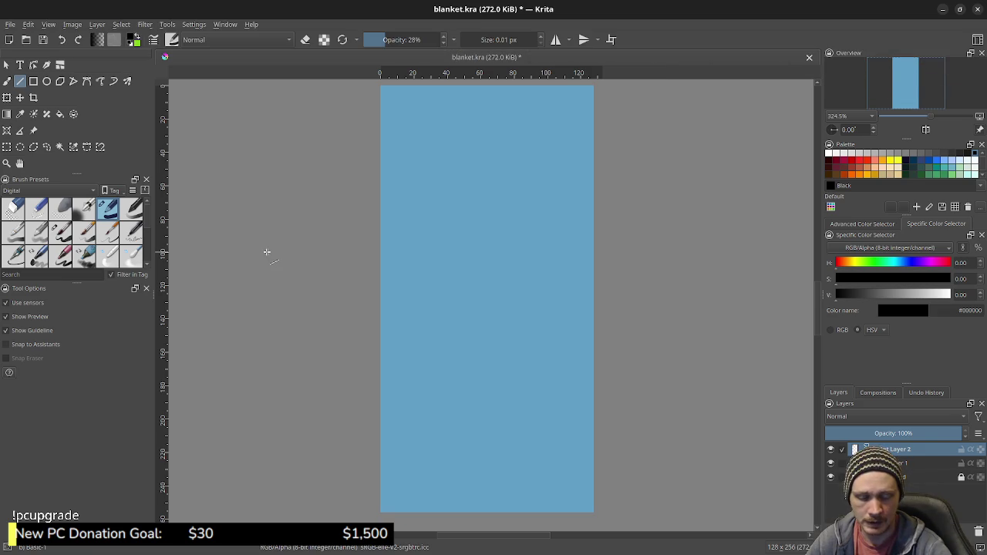
left_click(266, 252)
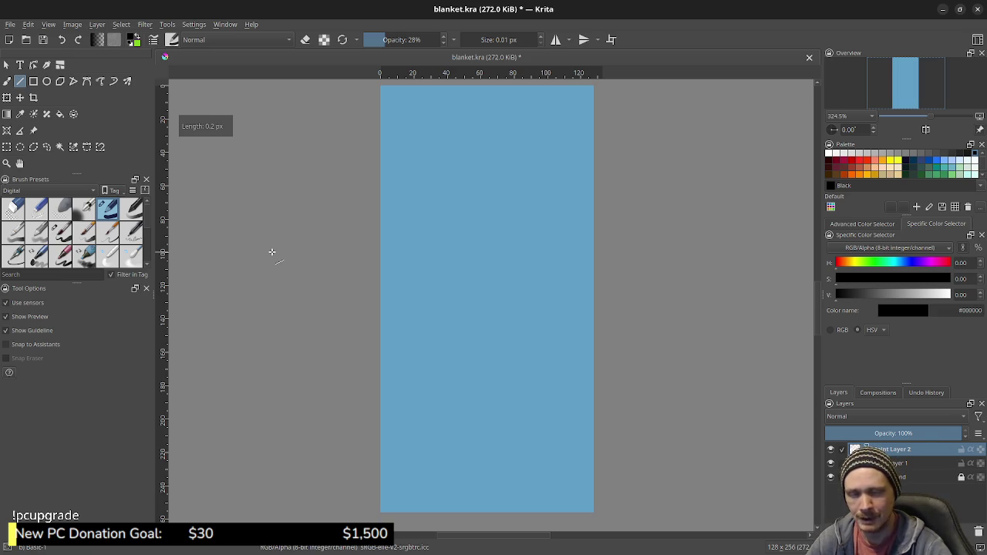
left_click_drag(272, 252, 270, 253)
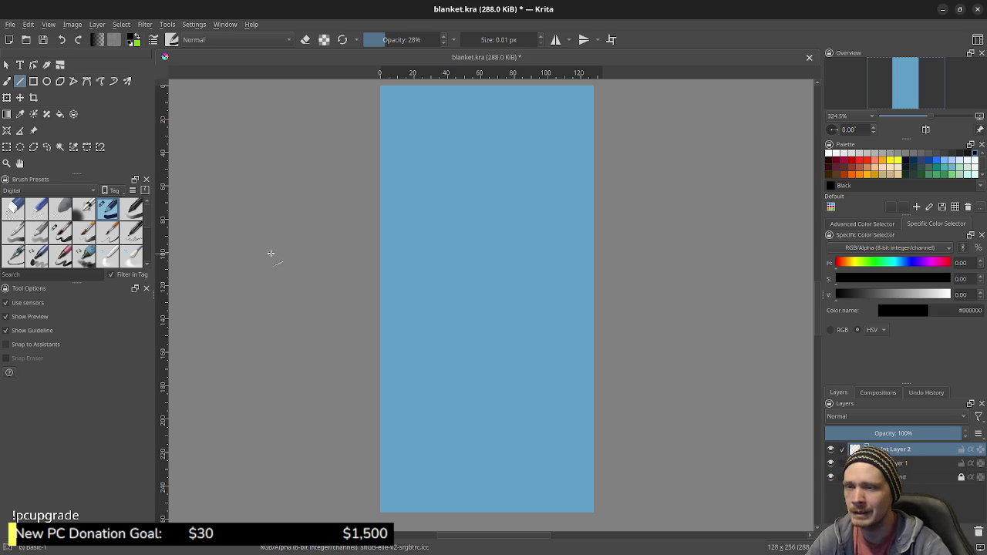
left_click_drag(274, 244, 276, 232)
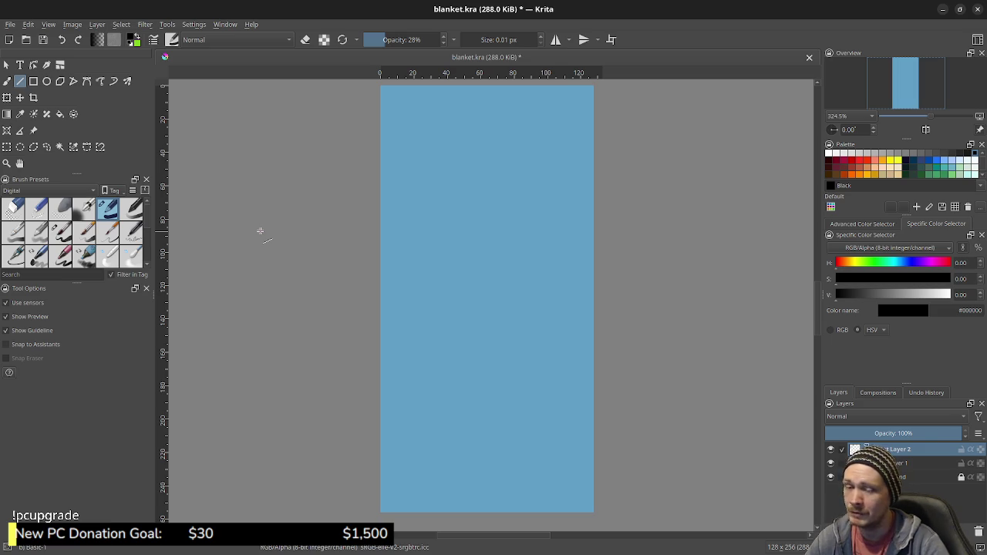
Bring up and dismiss the pop-up brush and colour palette several times.
right_click(249, 247)
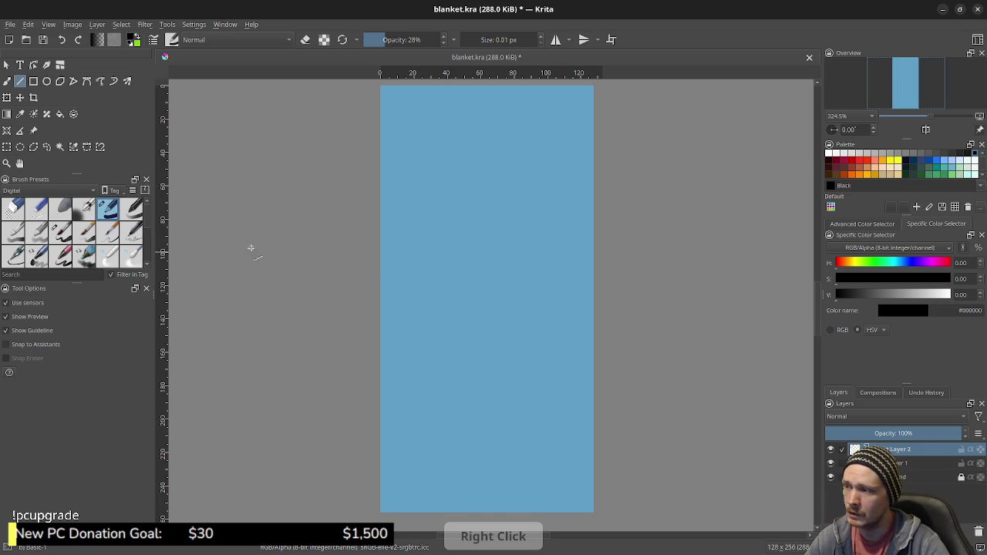
left_click(313, 126)
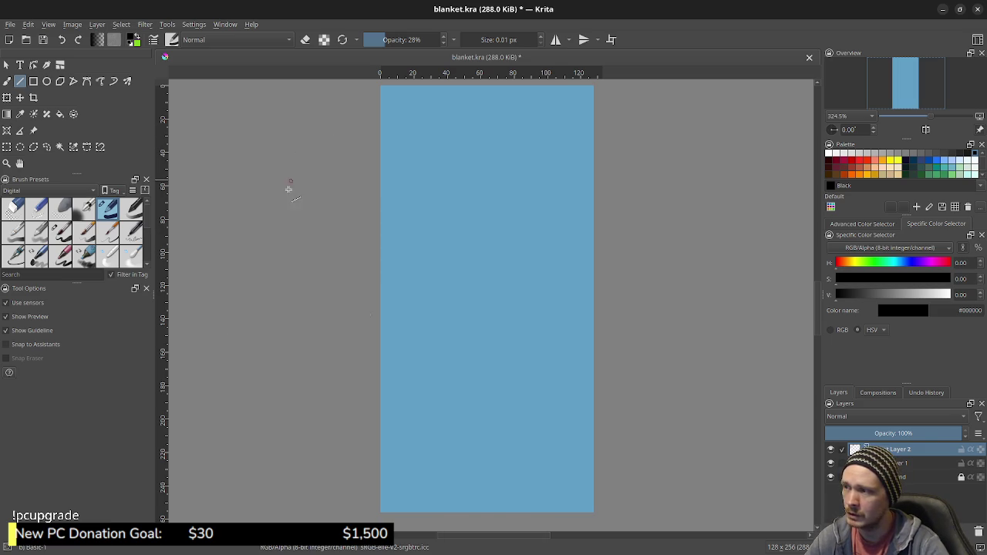
right_click(270, 231)
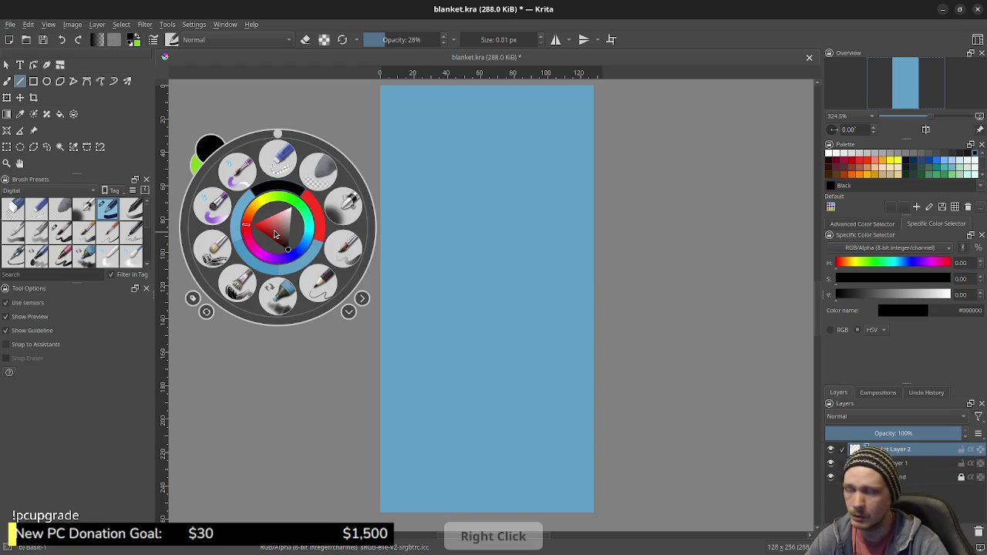
left_click(317, 121)
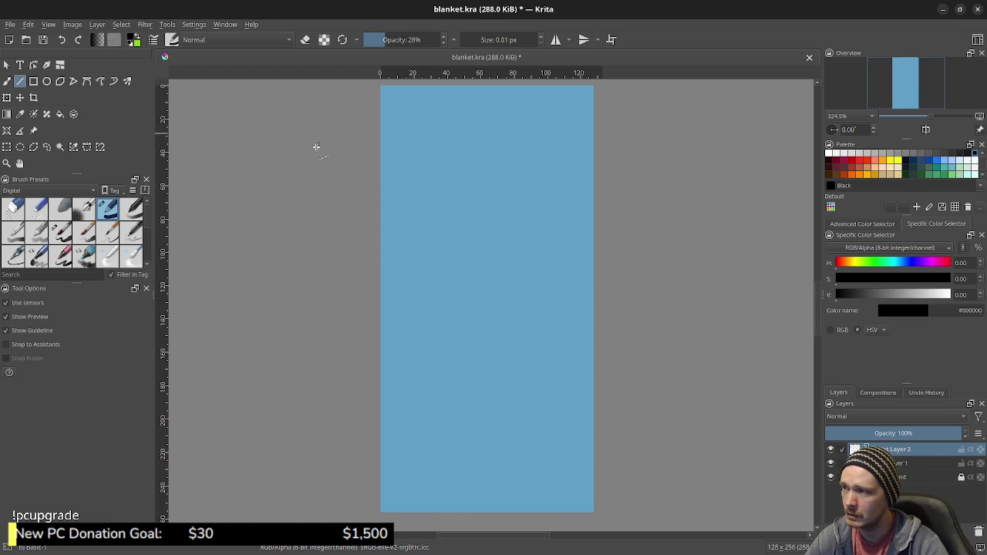
right_click(279, 236)
left_click(321, 123)
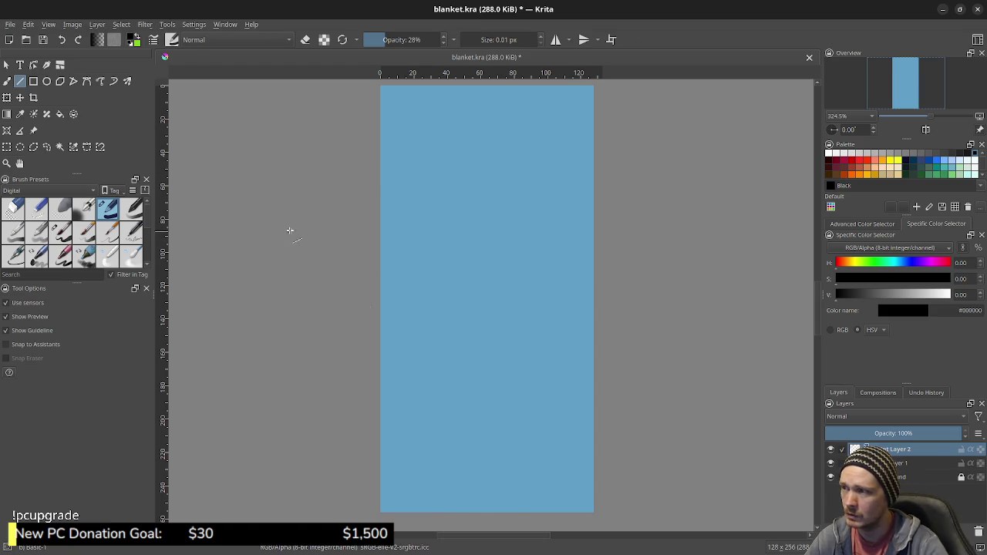
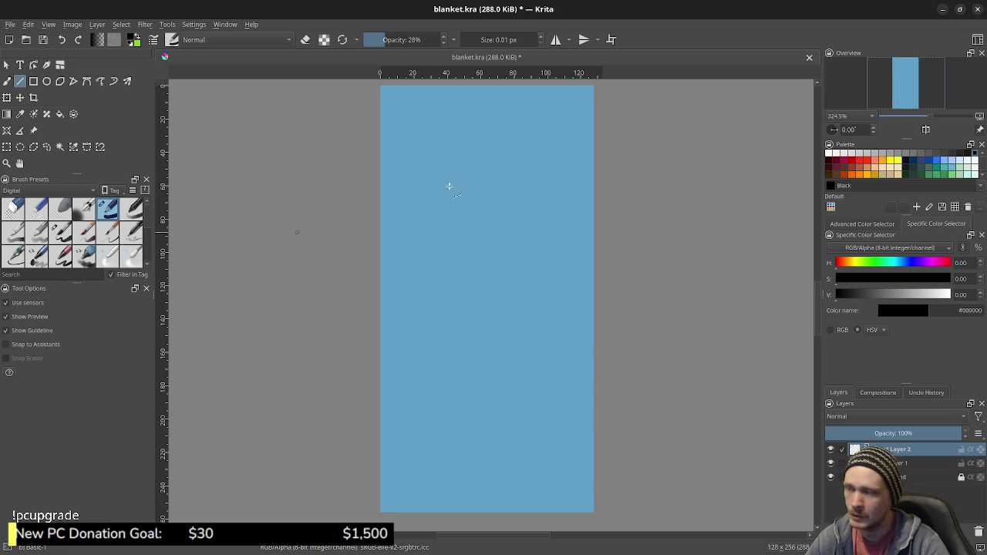
Add four guides just inside the blanket canvas edges, with the bottom guide at 248 px.
left_click_drag(452, 169, 449, 261)
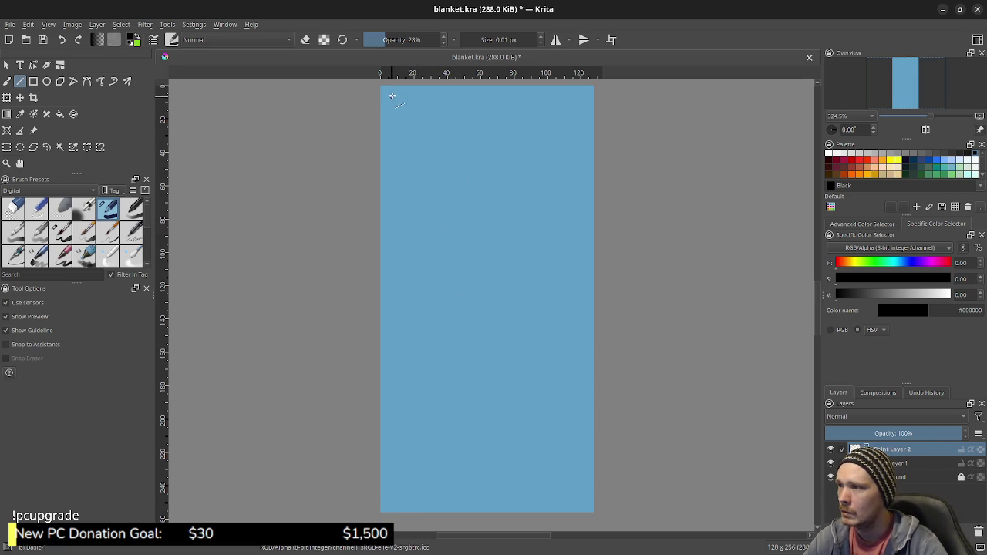
left_click_drag(406, 75, 402, 98)
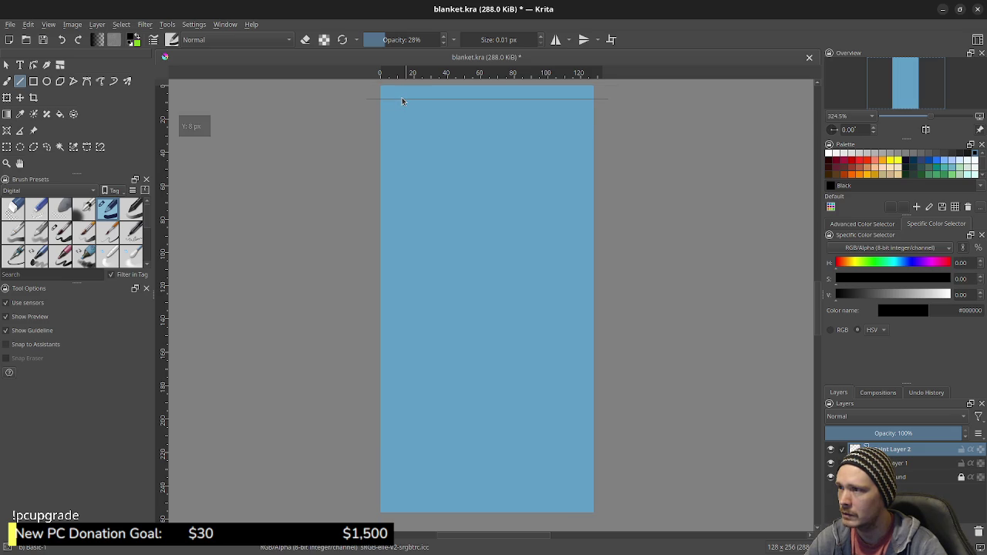
left_click_drag(162, 196, 272, 201)
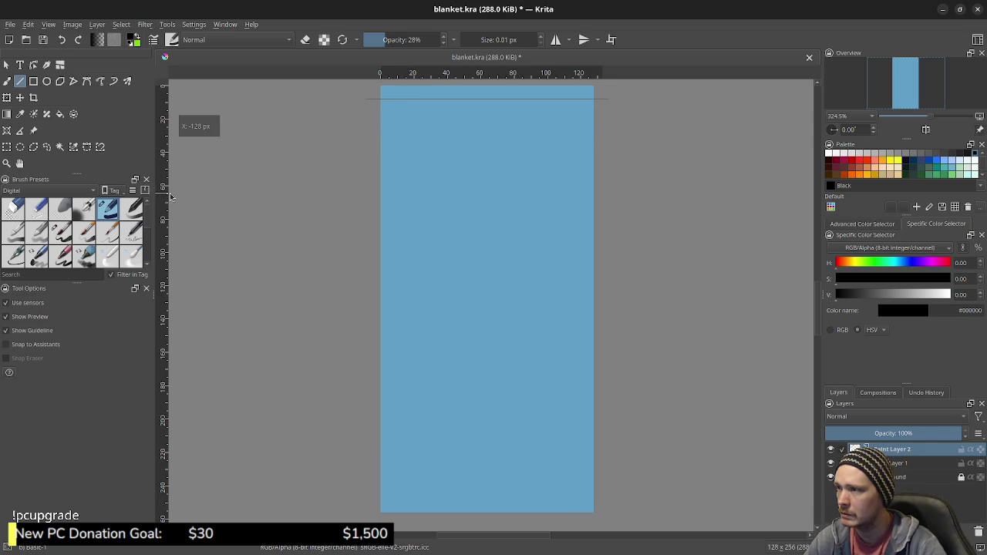
left_click_drag(340, 200, 394, 202)
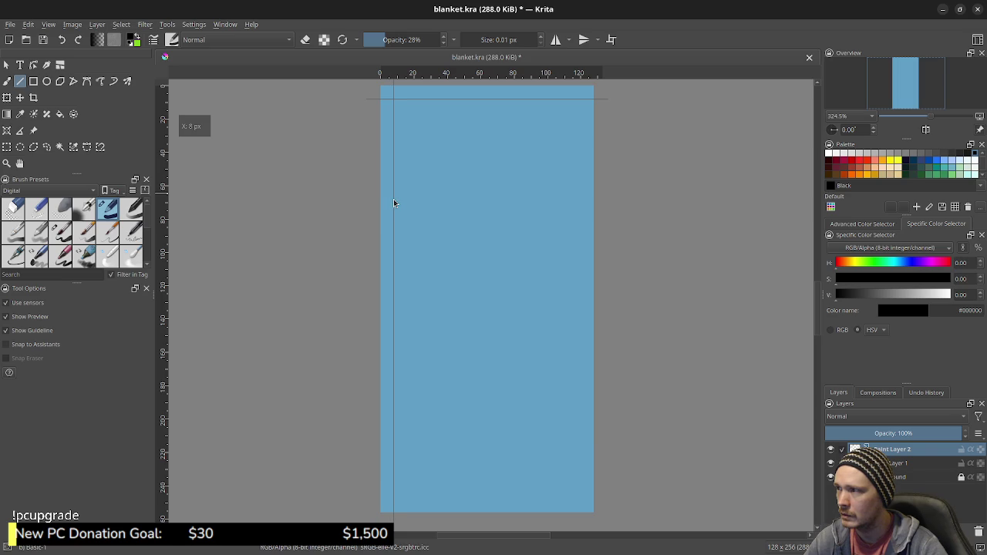
left_click_drag(166, 215, 580, 227)
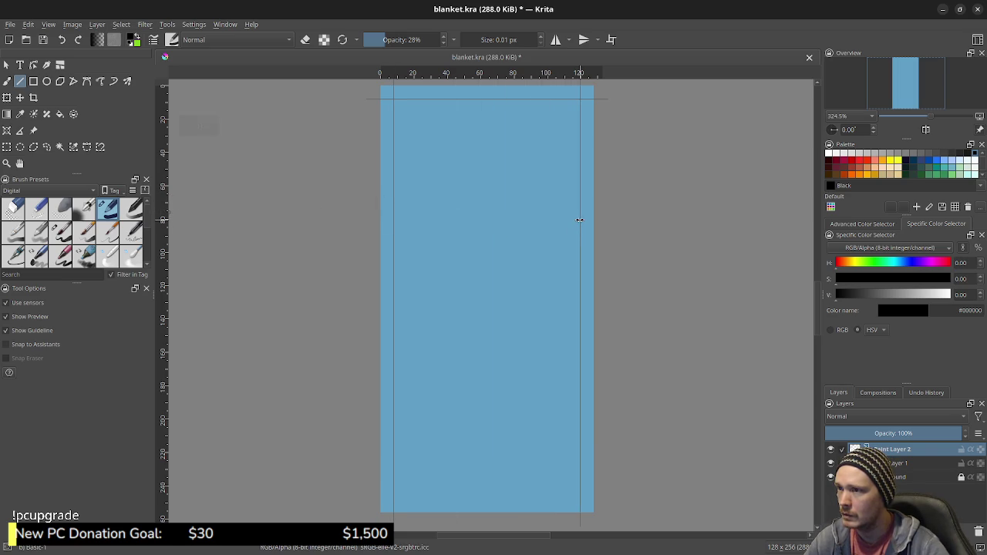
left_click_drag(444, 76, 452, 489)
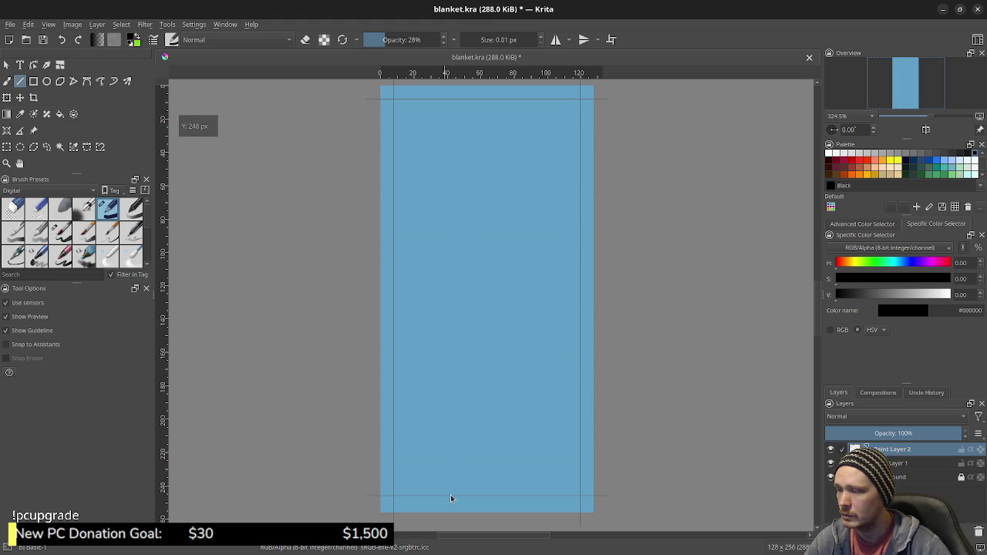
left_click_drag(450, 495, 452, 502)
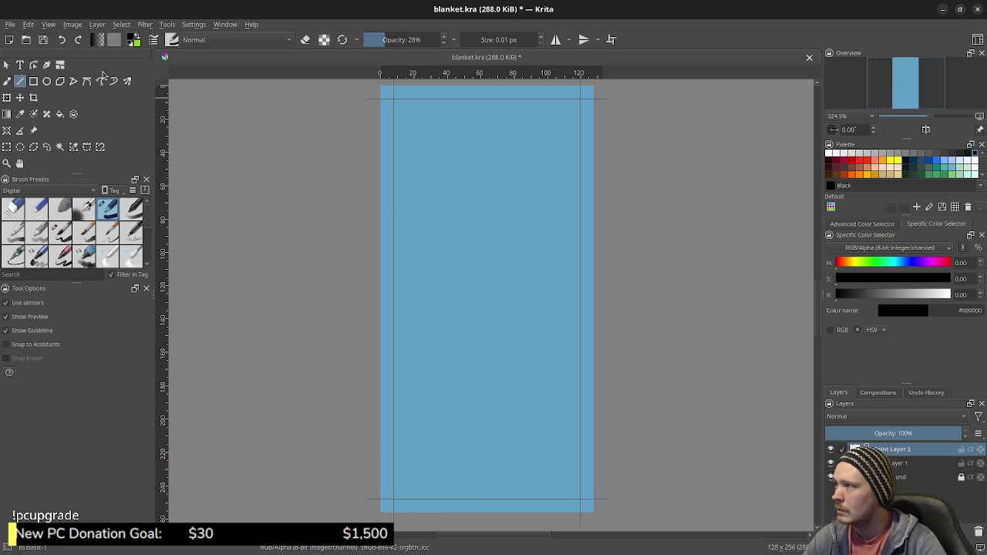
Lock the guides and draw the top border line along the top guide.
left_click(51, 26)
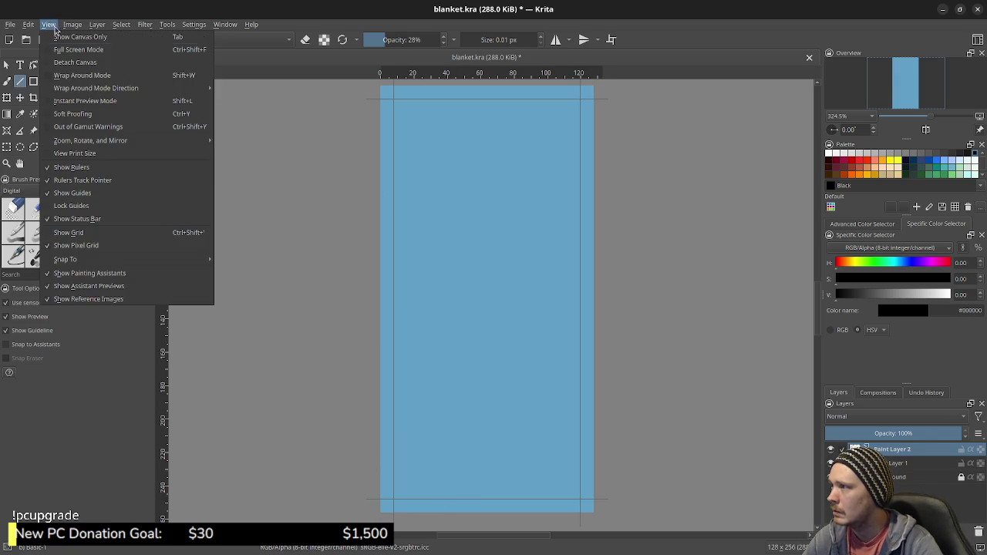
left_click(73, 205)
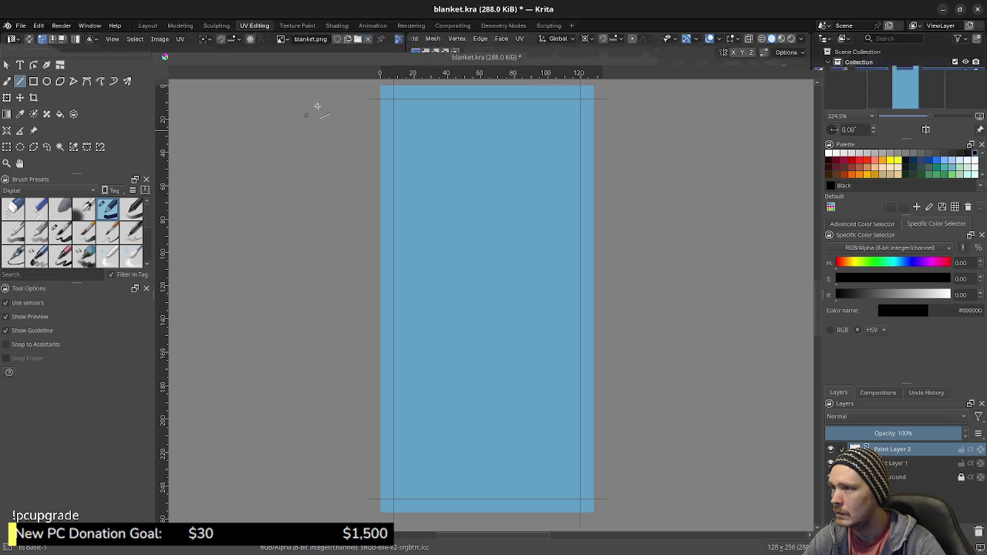
mouse_move(394, 99)
left_mouse_down()
mouse_move(579, 98)
mouse_move(579, 497)
left_mouse_up()
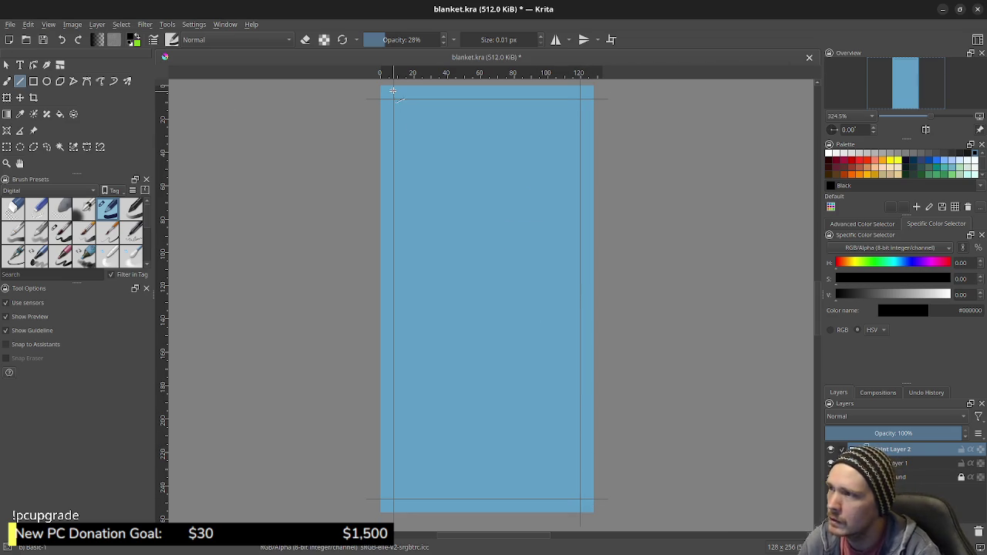
scroll(432, 158, "up", 1)
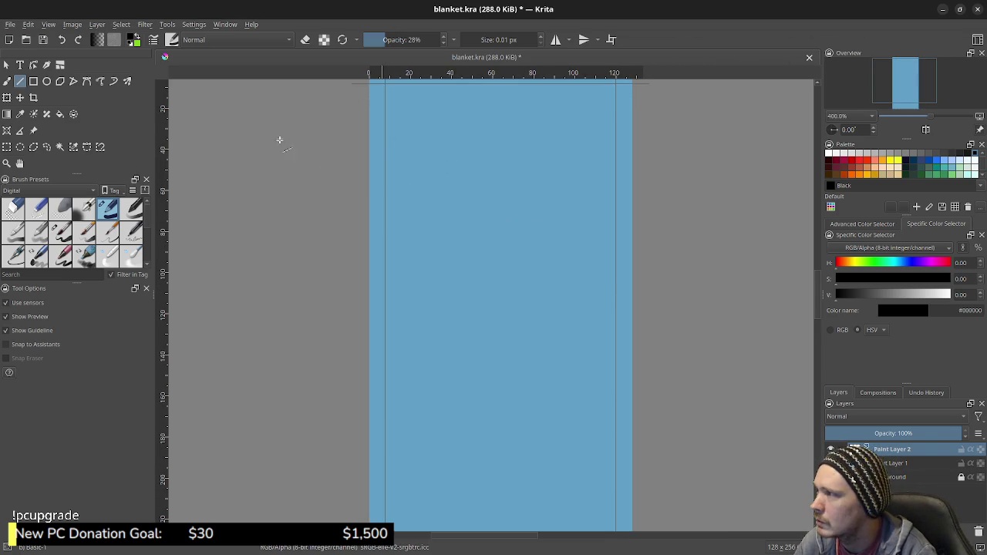
left_click_drag(306, 141, 313, 154)
scroll(275, 259, "up", 3)
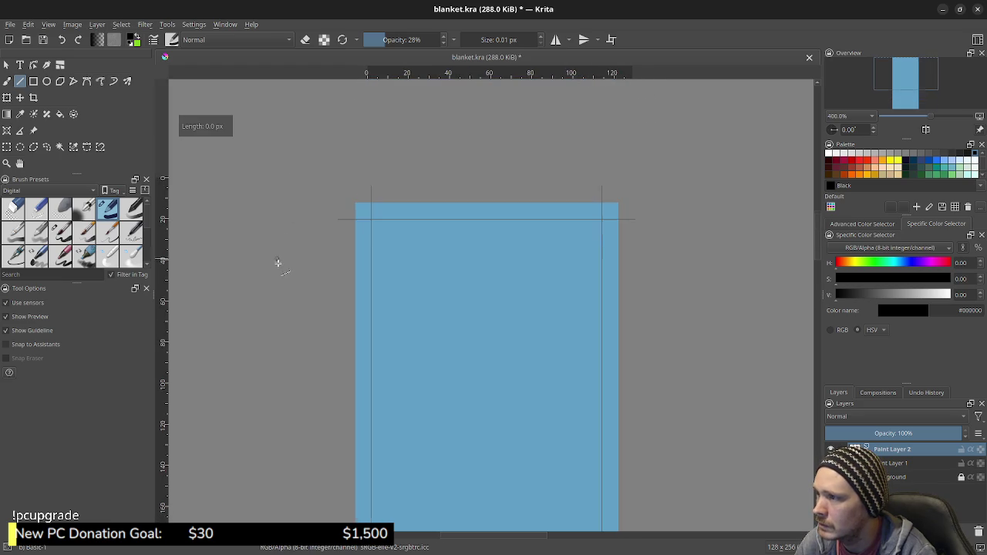
scroll(372, 220, "up", 1, "ctrl")
left_click_drag(376, 221, 678, 219)
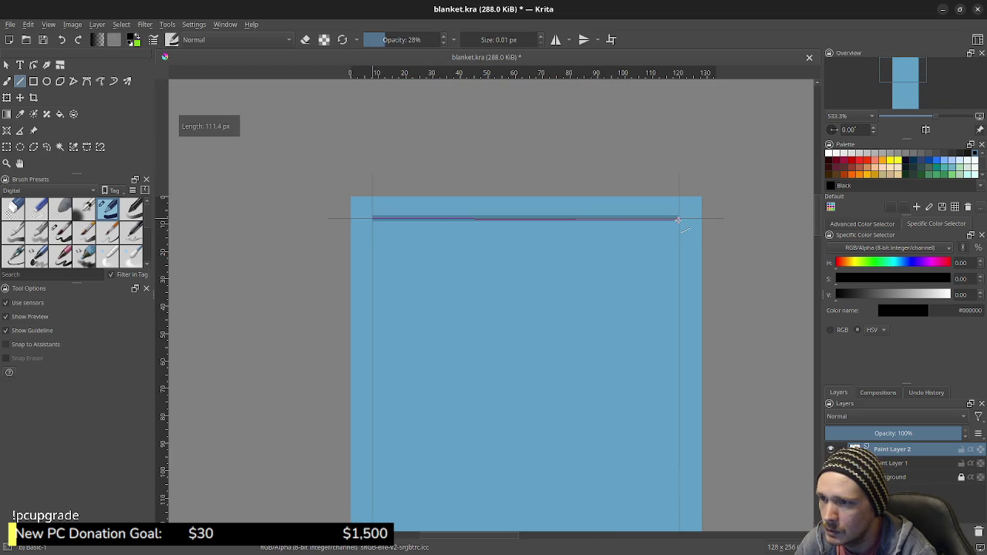
middle_click_drag(748, 392, 666, 280)
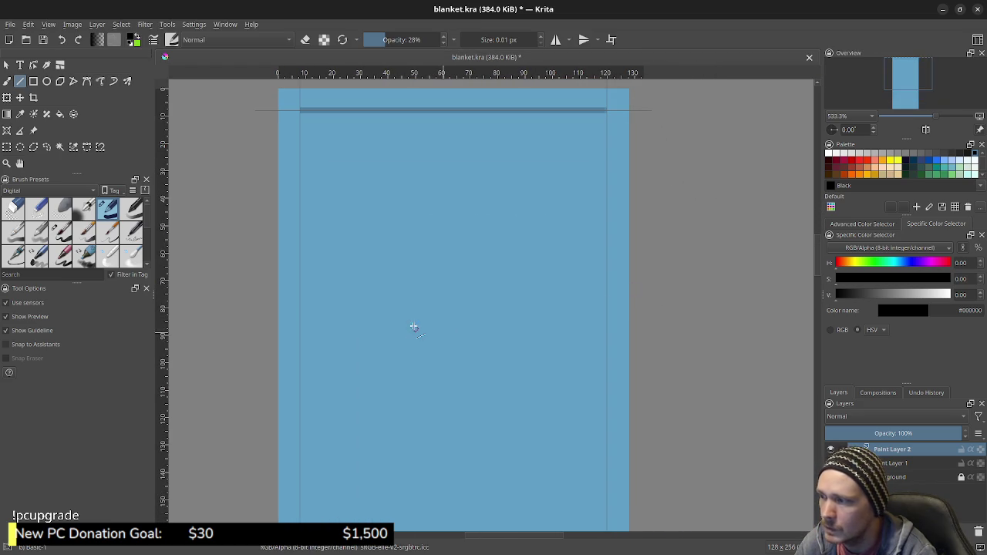
Zoom out and draw the remaining dark border lines down and across the guides.
scroll(547, 342, "down", 1)
middle_click_drag(560, 342, 599, 290)
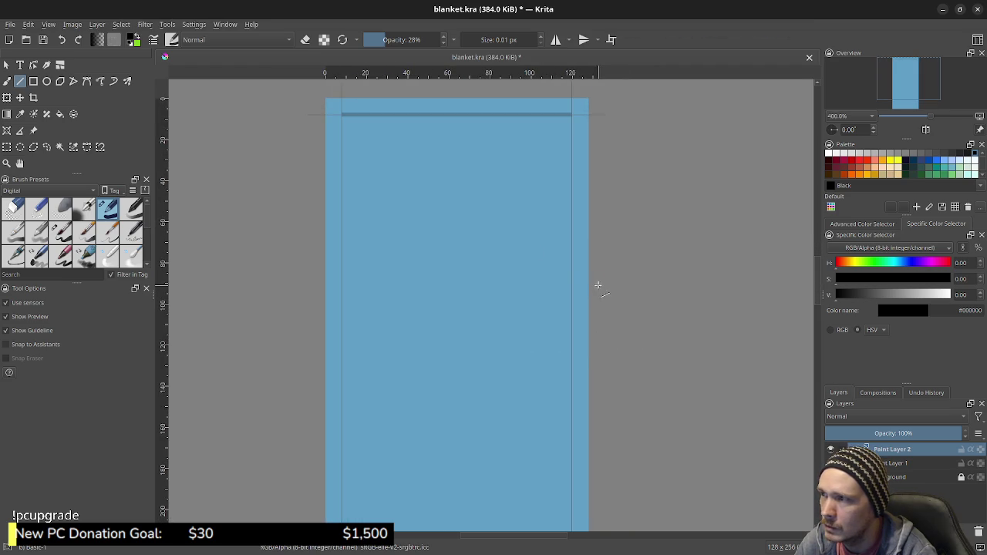
middle_click_drag(530, 319, 522, 245)
scroll(515, 275, "down", 1)
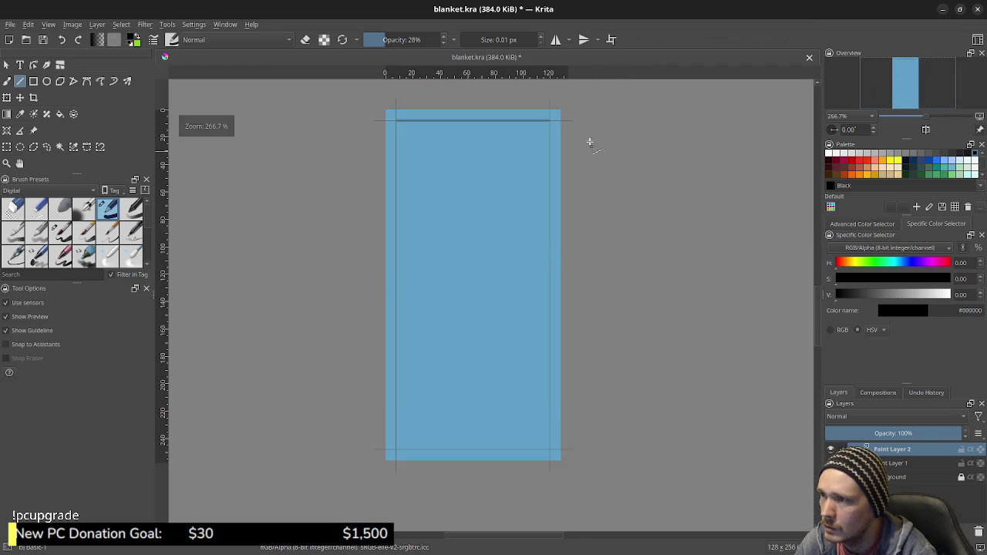
left_click_drag(550, 122, 550, 446)
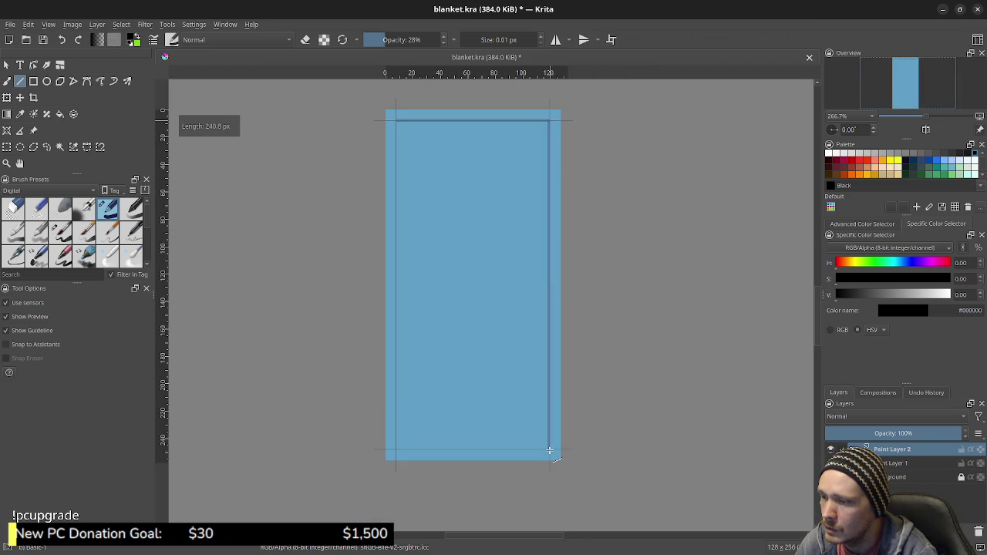
mouse_move(549, 446)
left_mouse_down()
mouse_move(394, 450)
mouse_move(379, 215)
mouse_move(395, 121)
left_mouse_up()
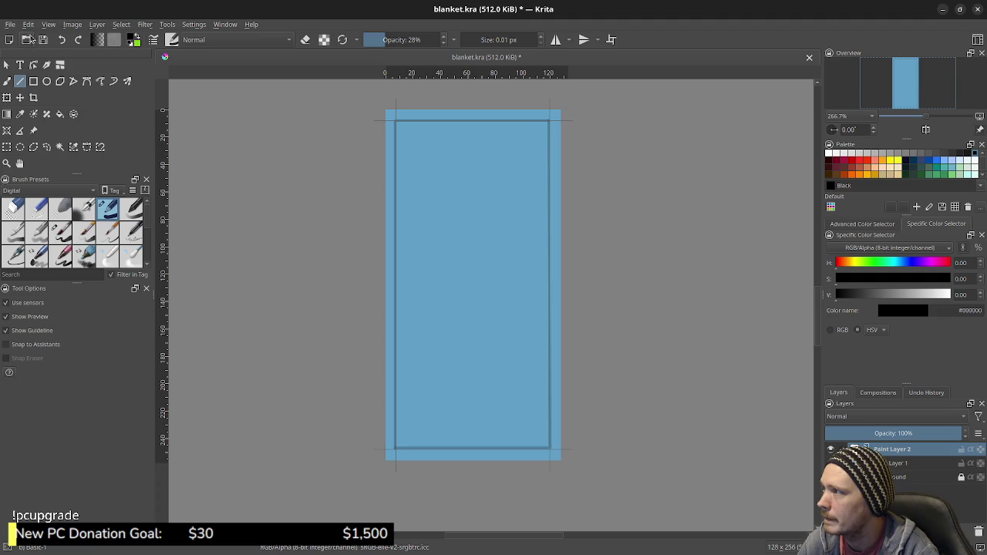
Remove all four guides from the blanket canvas.
left_click(48, 24)
left_click(100, 203)
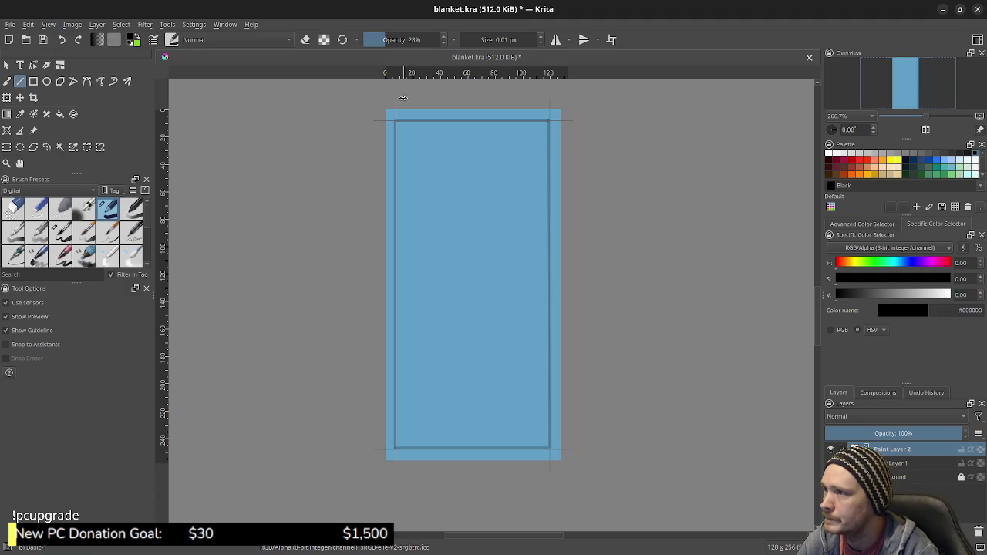
left_click(48, 25)
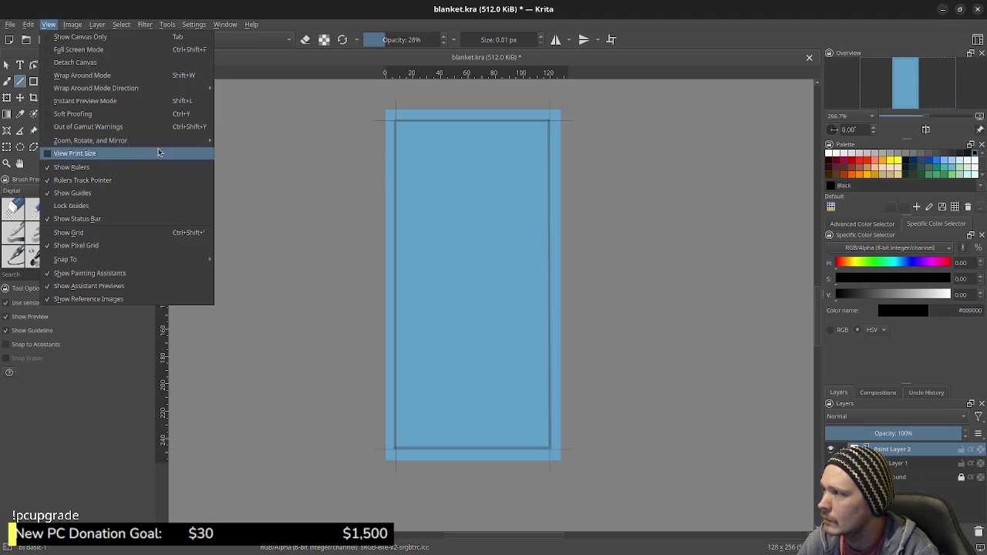
left_click(245, 118)
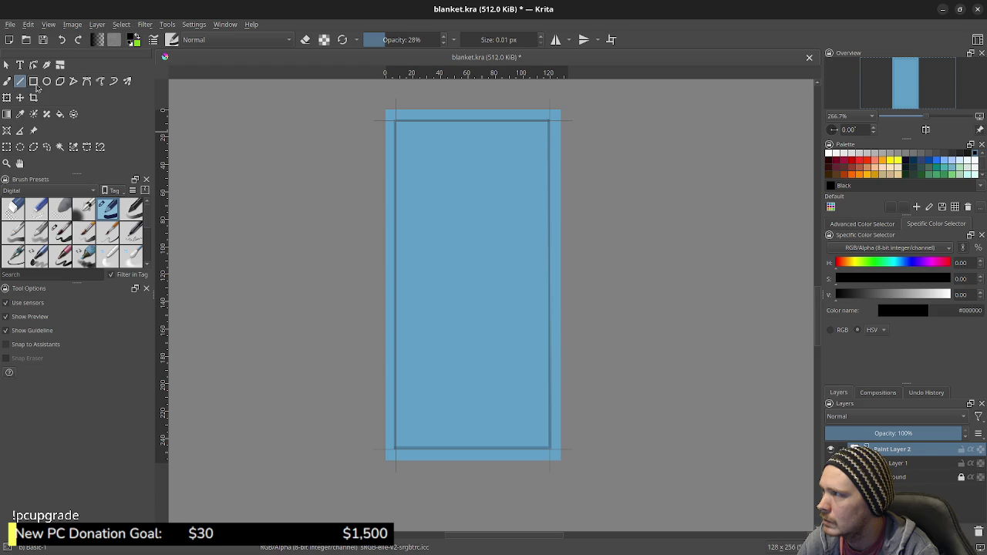
left_click(21, 98)
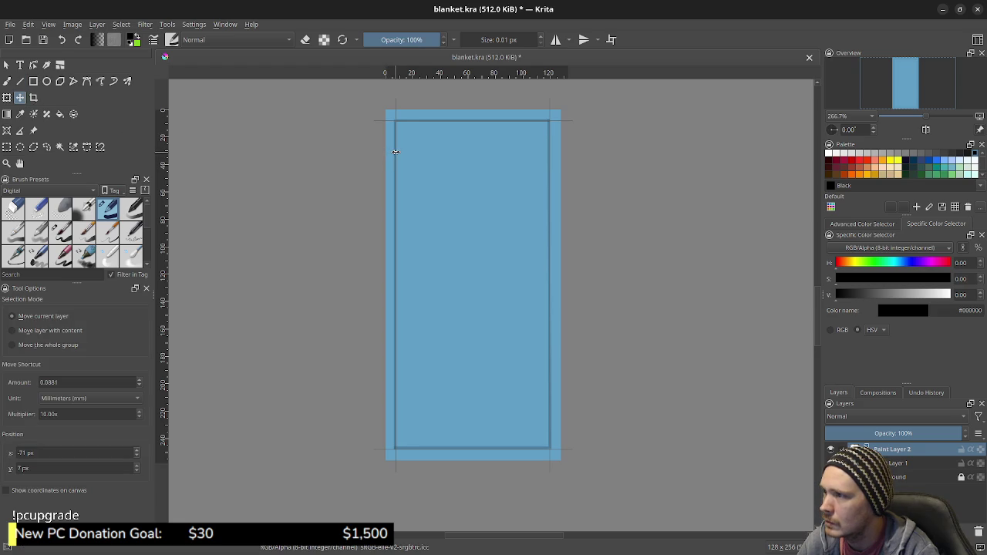
left_click_drag(396, 152, 181, 127)
left_click_drag(437, 51, 432, 4)
left_click_drag(552, 129, 54, 216)
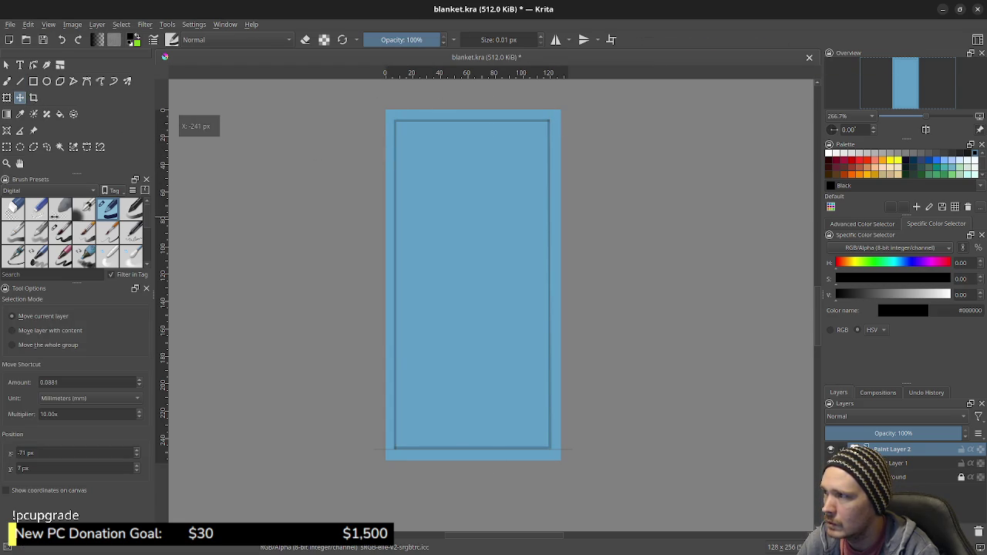
left_click_drag(446, 447, 428, 8)
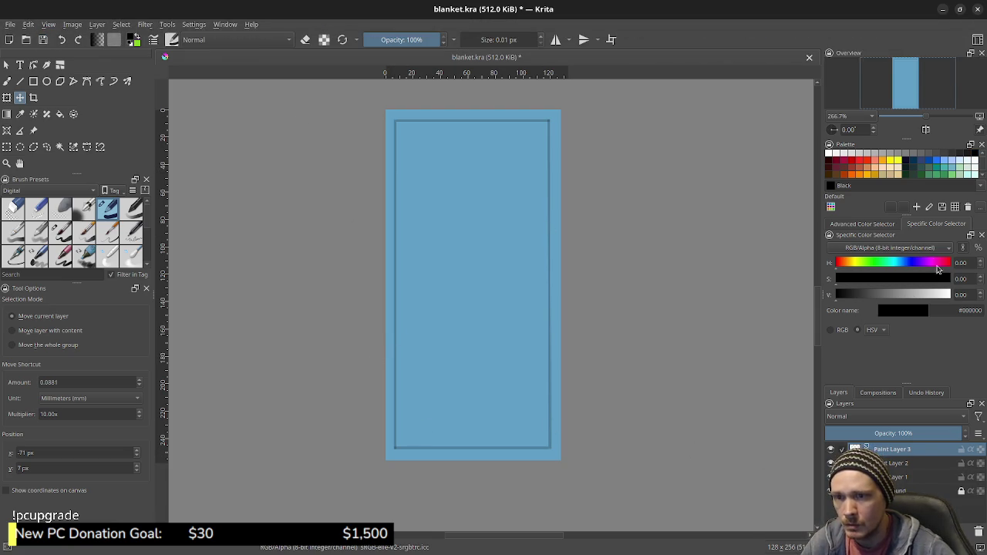
Set up a red freehand brush of about 13 px at 100% opacity on the new layer.
left_click(863, 163)
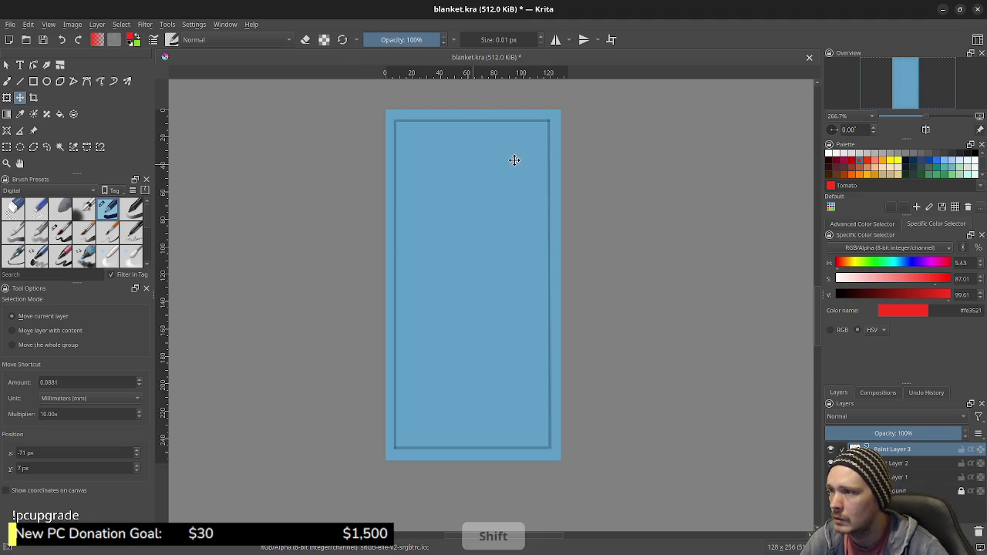
left_click_drag(510, 159, 487, 144, "shift")
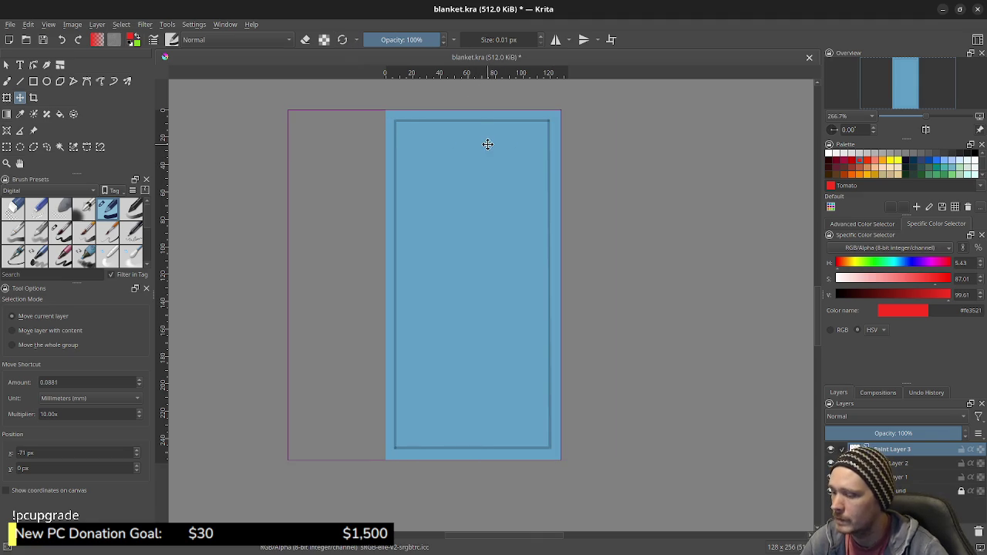
key("b")
left_click_drag(569, 166, 593, 167, "shift")
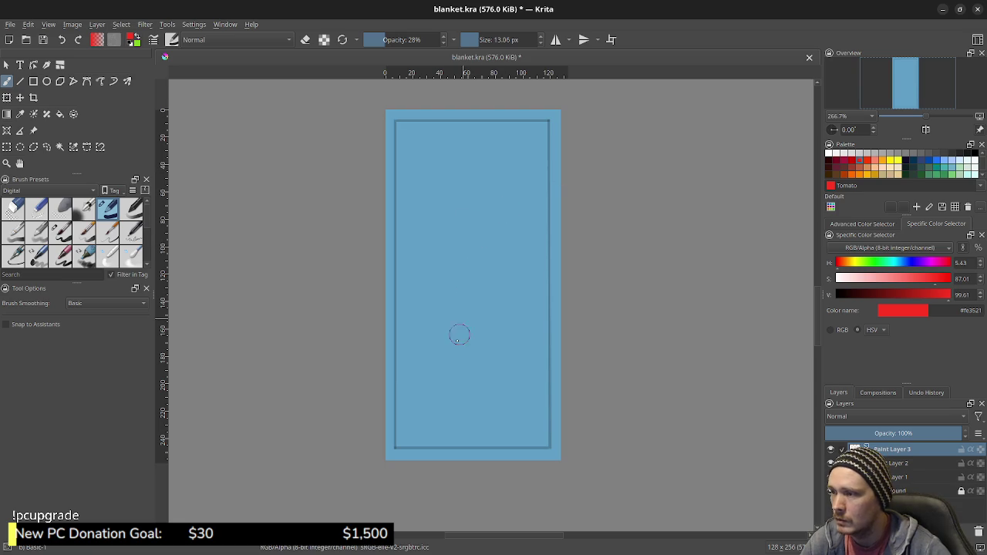
left_click_drag(452, 349, 483, 229)
key("ctrl+z")
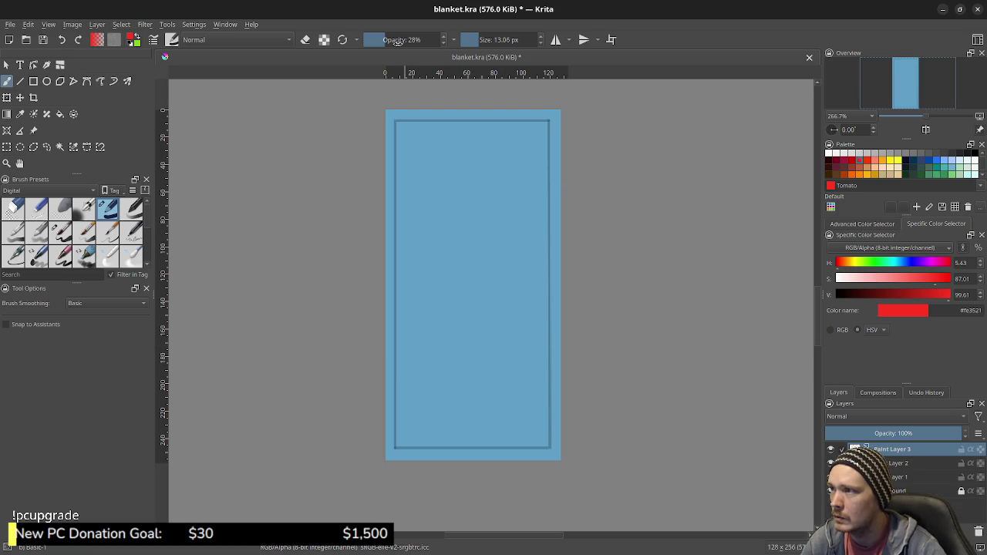
left_click_drag(393, 39, 443, 39)
Paint a large red letter F across the blanket, then bring up the File menu.
left_click_drag(448, 351, 502, 207)
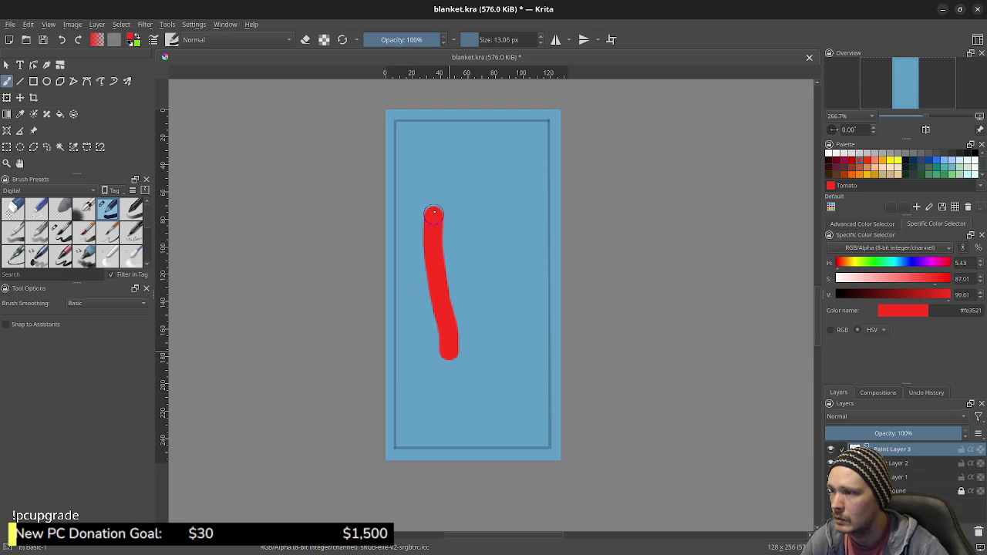
left_click_drag(442, 267, 500, 267)
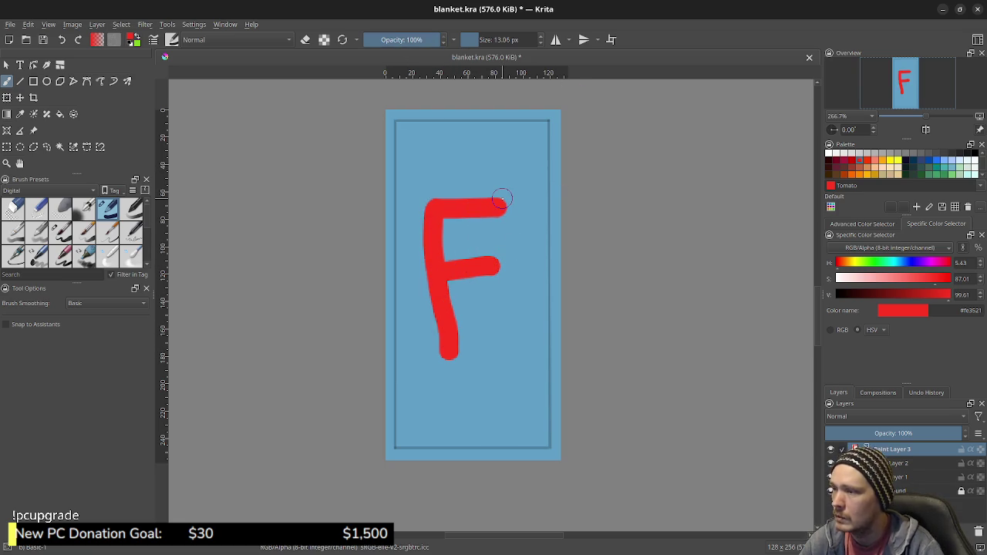
left_click(8, 25)
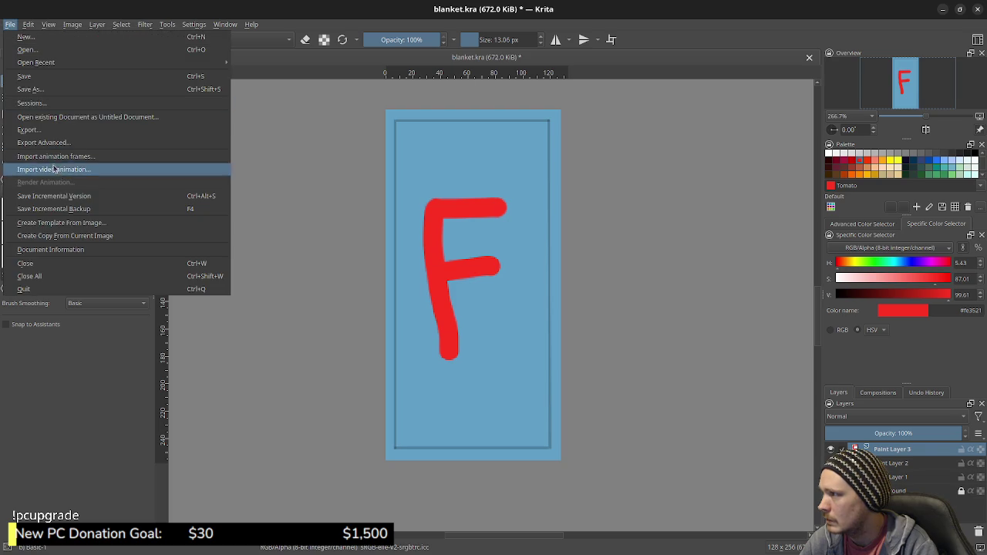
Save blanket.kra, export it over blanket.png with default PNG settings, and minimize Krita.
left_click(47, 77)
left_click(10, 23)
left_click(54, 131)
left_click(690, 365)
left_click(524, 298)
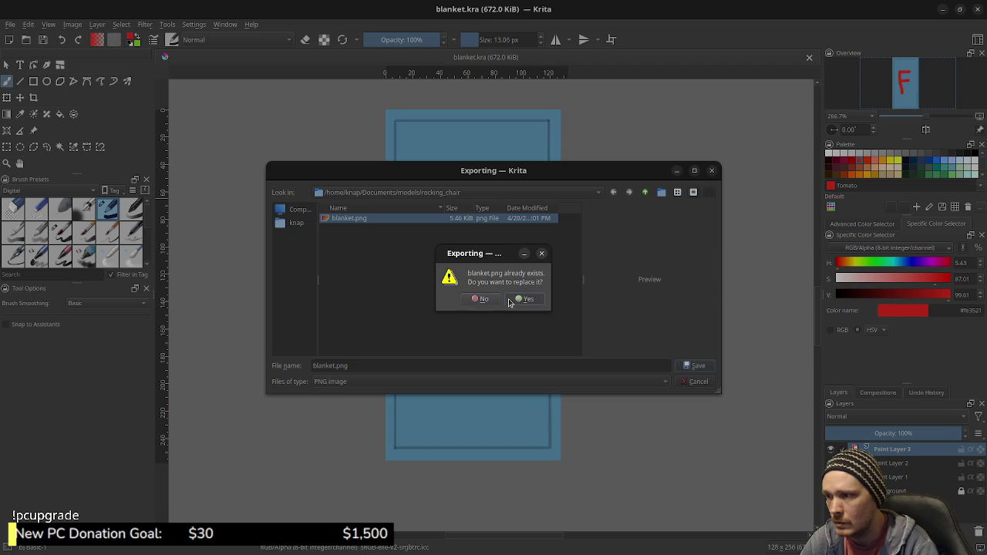
left_click(597, 398)
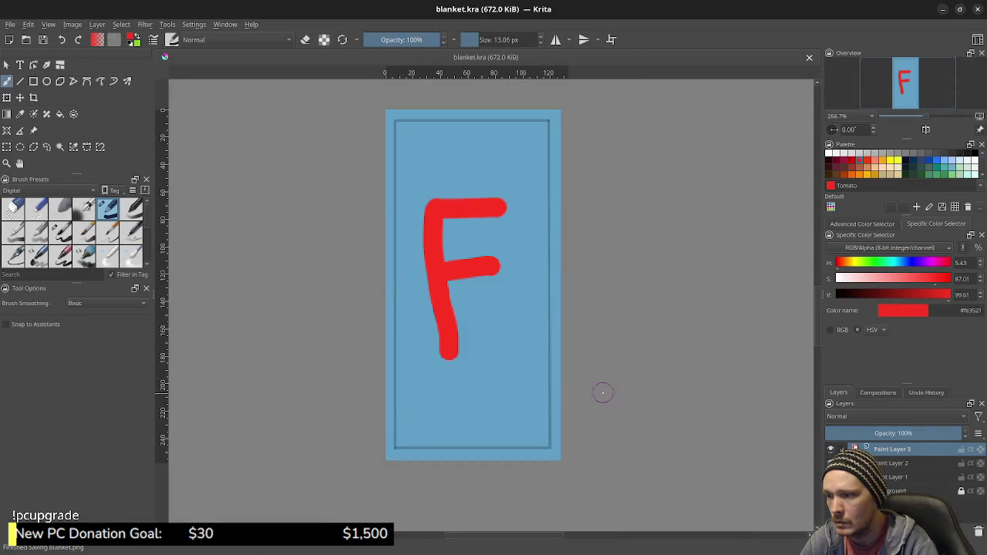
left_click(941, 10)
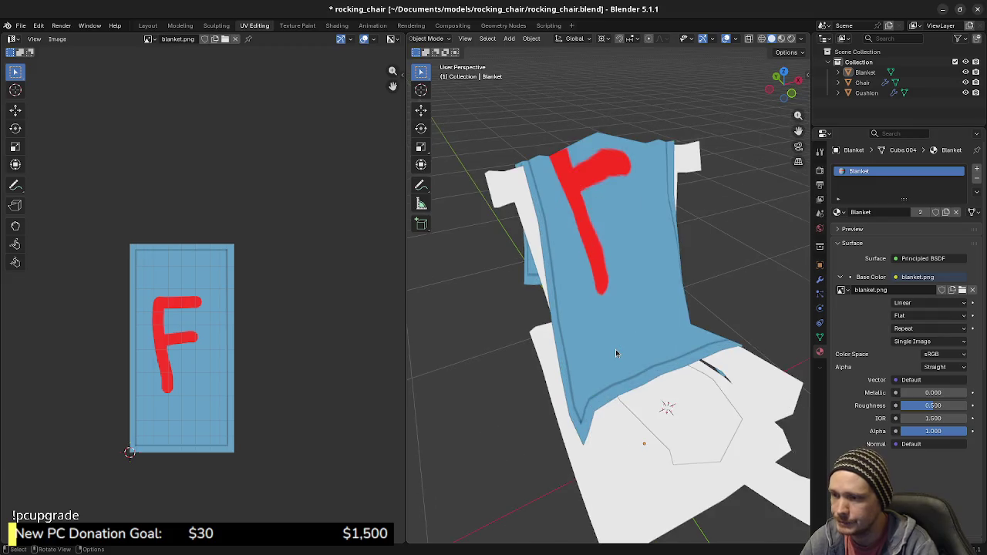
Inspect the red-F blanket texture with Closest interpolation, then restore Linear.
scroll(615, 349, "up", 3)
middle_click_drag(615, 349, 633, 290)
left_click(915, 303)
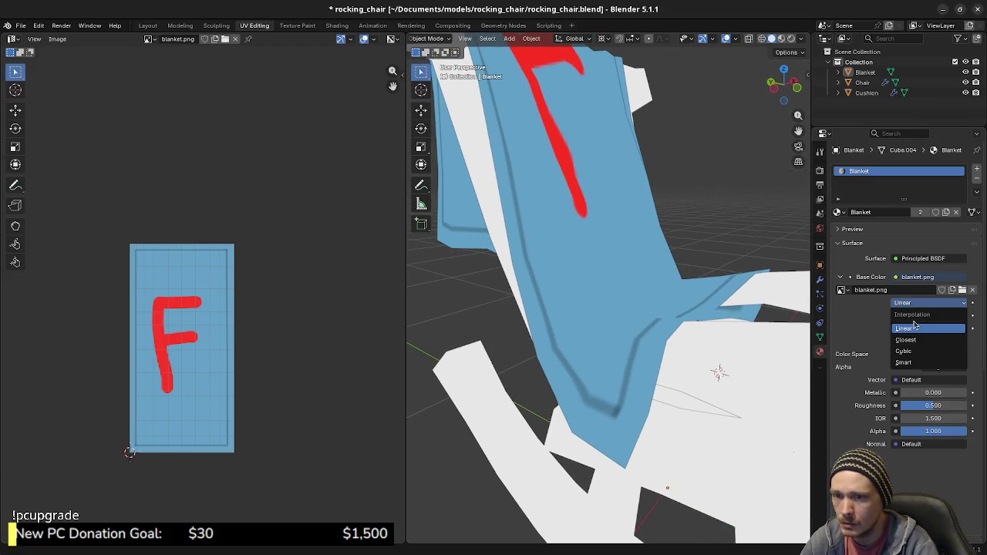
left_click(905, 339)
mouse_move(614, 282)
middle_mouse_down()
mouse_move(580, 304)
mouse_move(653, 291)
mouse_move(670, 267)
mouse_move(518, 282)
mouse_move(558, 257)
mouse_move(558, 389)
mouse_move(632, 385)
middle_mouse_up()
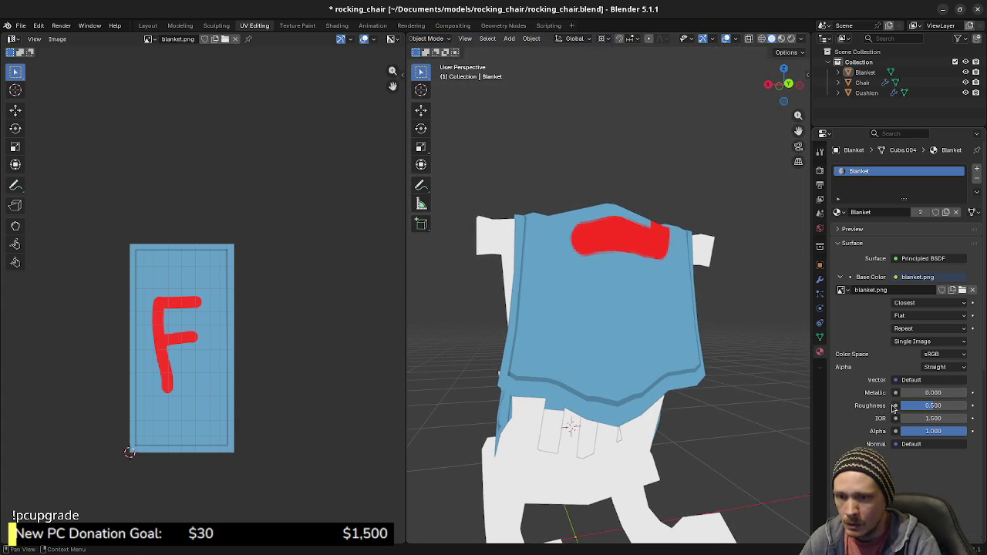
left_click(909, 303)
left_click(904, 328)
mouse_move(566, 323)
middle_mouse_down()
mouse_move(585, 320)
mouse_move(615, 339)
middle_mouse_up()
Save rocking_chair.blend with Ctrl+S and select the chair.
key("ctrl+s")
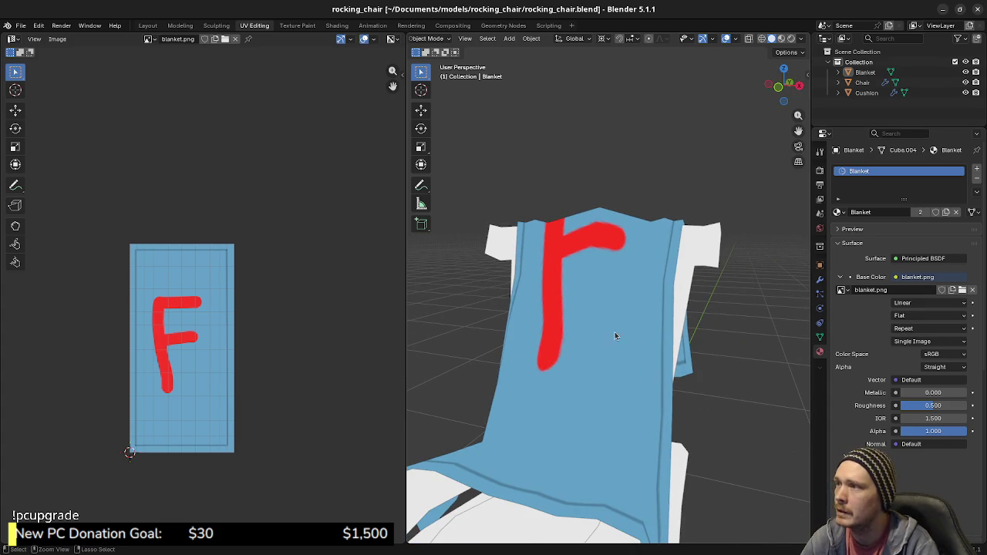
mouse_move(621, 338)
middle_mouse_down()
mouse_move(613, 298)
mouse_move(591, 352)
mouse_move(608, 387)
middle_mouse_up()
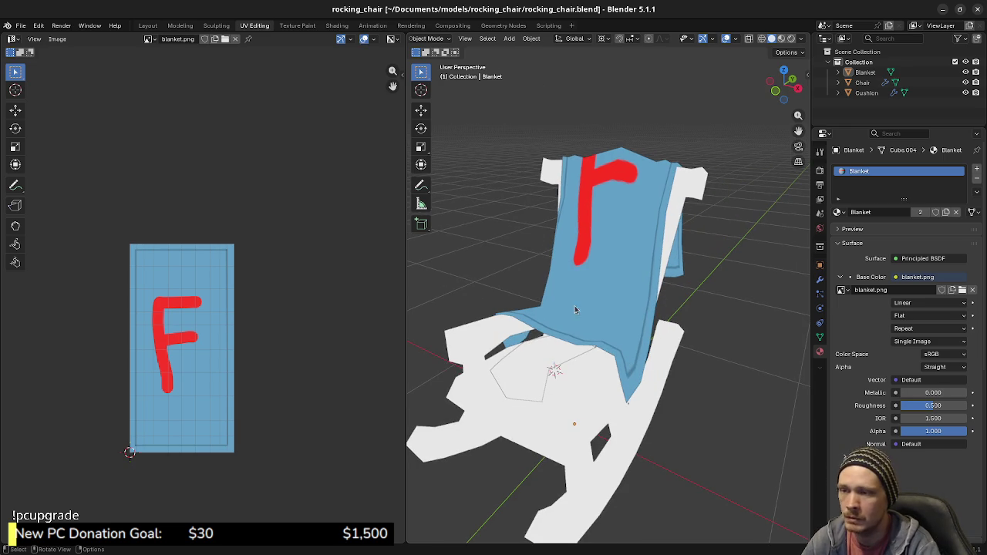
left_click(606, 417)
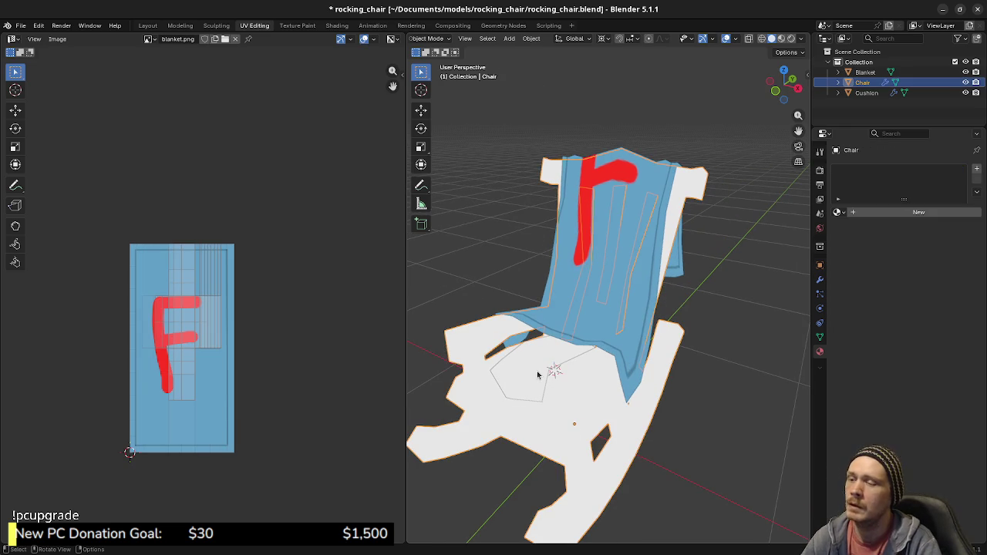
Select the Cushion object and zoom in on it in Edit Mode.
left_click(537, 377)
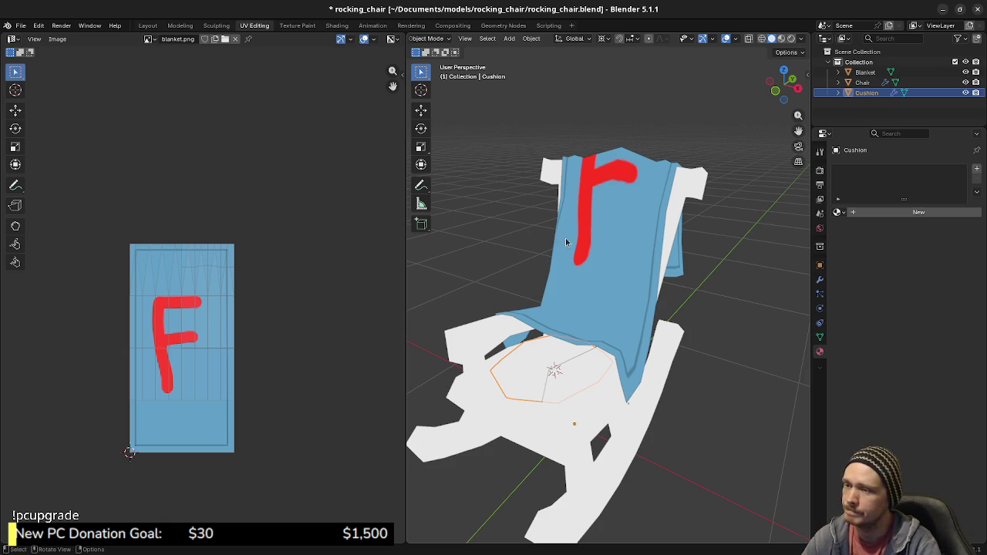
middle_click_drag(604, 412, 584, 381, "shift")
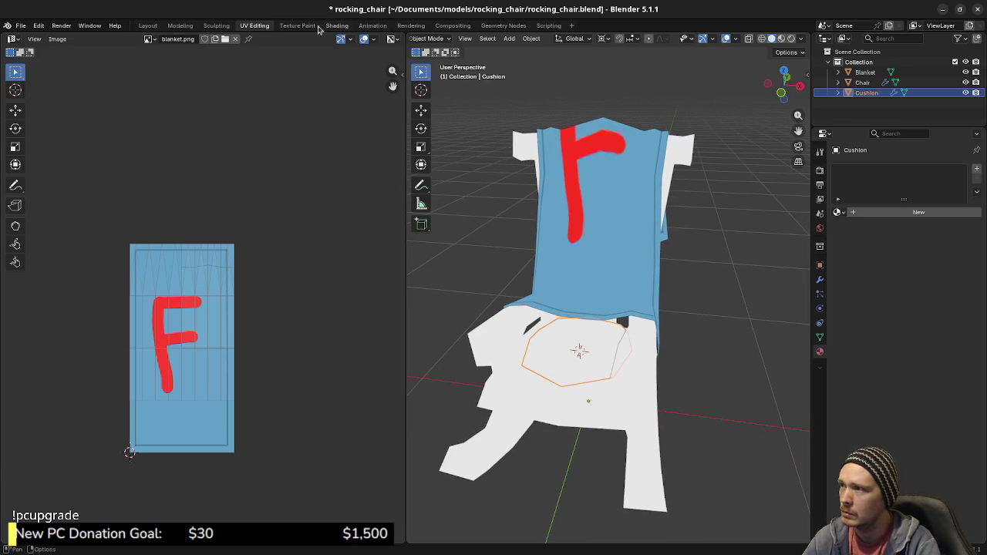
key("Tab")
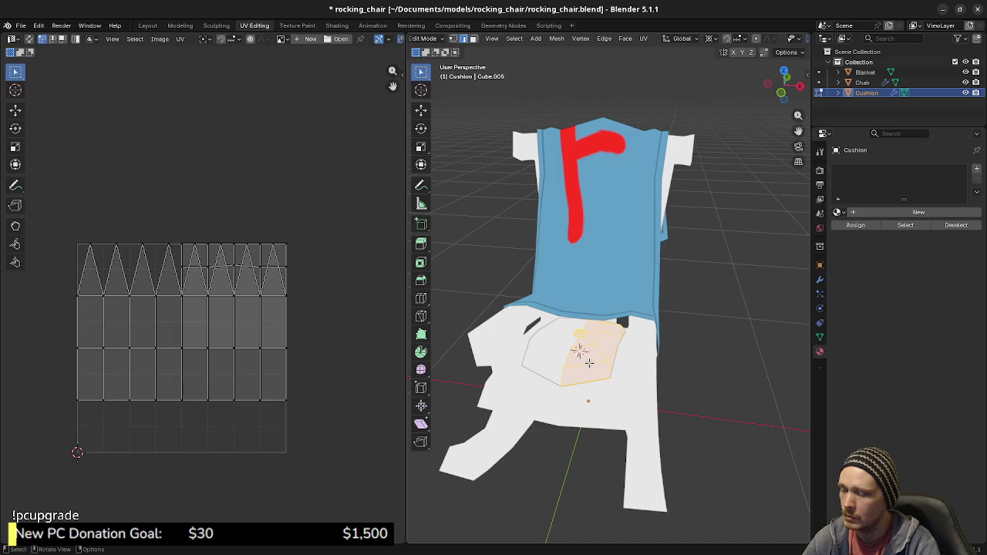
key("Tab")
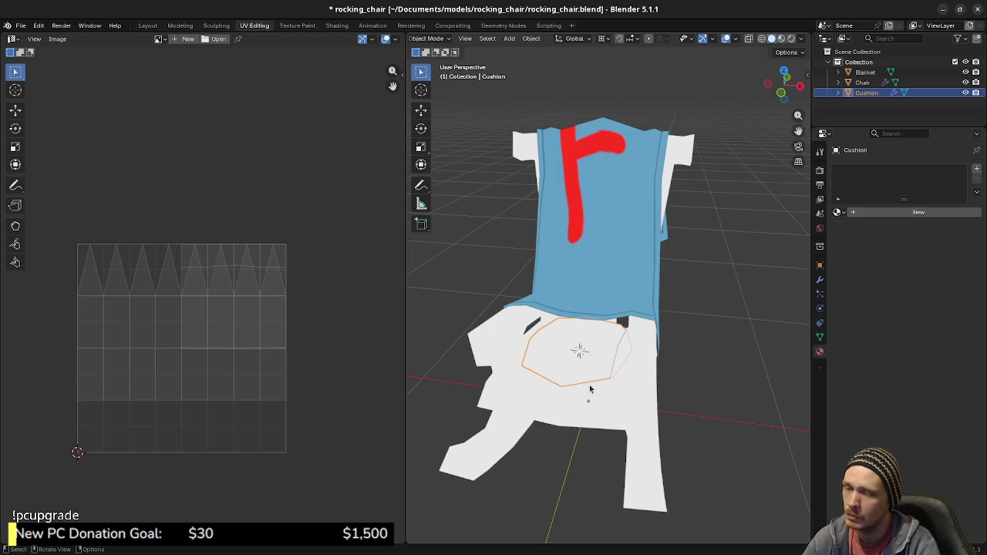
key("Tab")
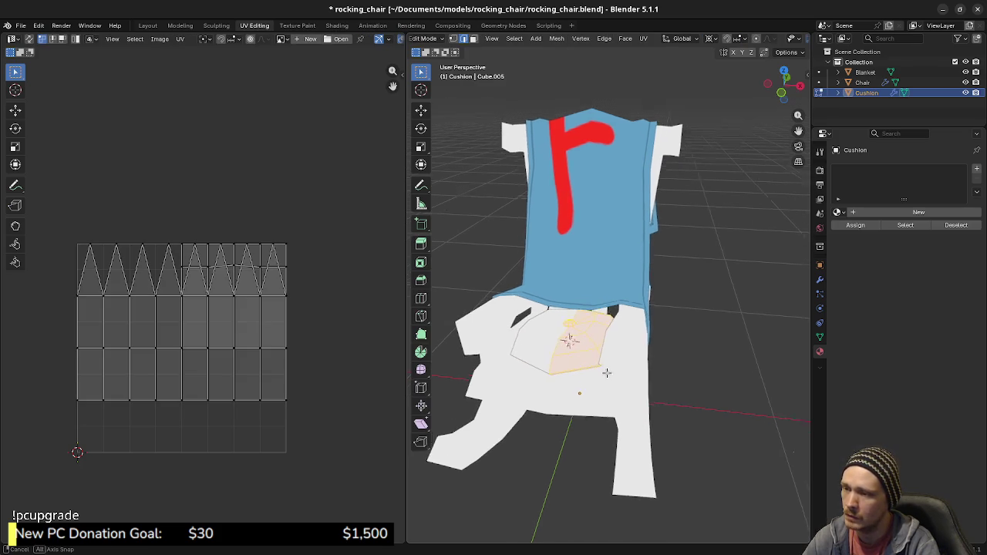
middle_click_drag(577, 356, 623, 383)
scroll(623, 382, "up", 2)
scroll(623, 382, "up", 2)
scroll(584, 388, "up", 1)
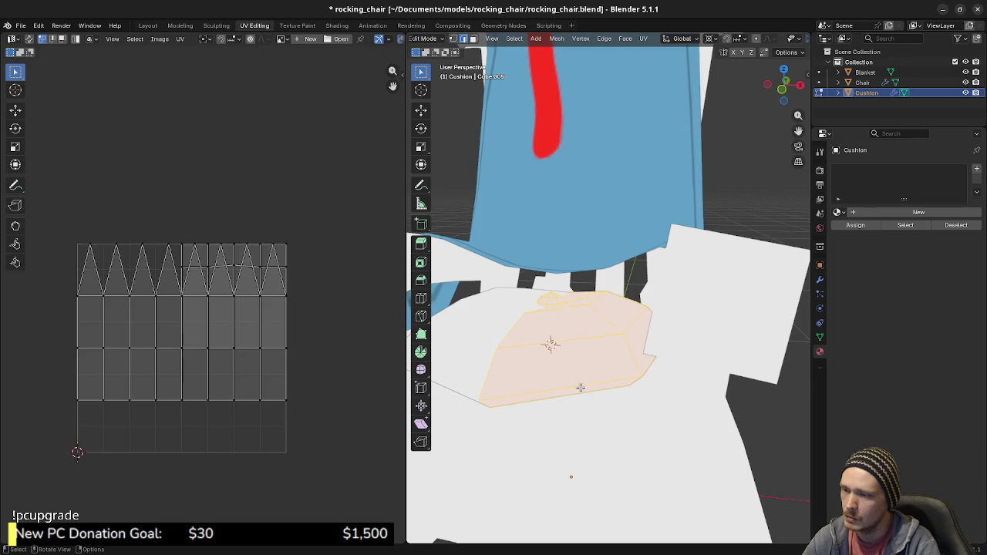
Alt-select the cushion's bottom edge loop and mark it as a seam.
key("alt+a")
left_click(583, 384, "alt")
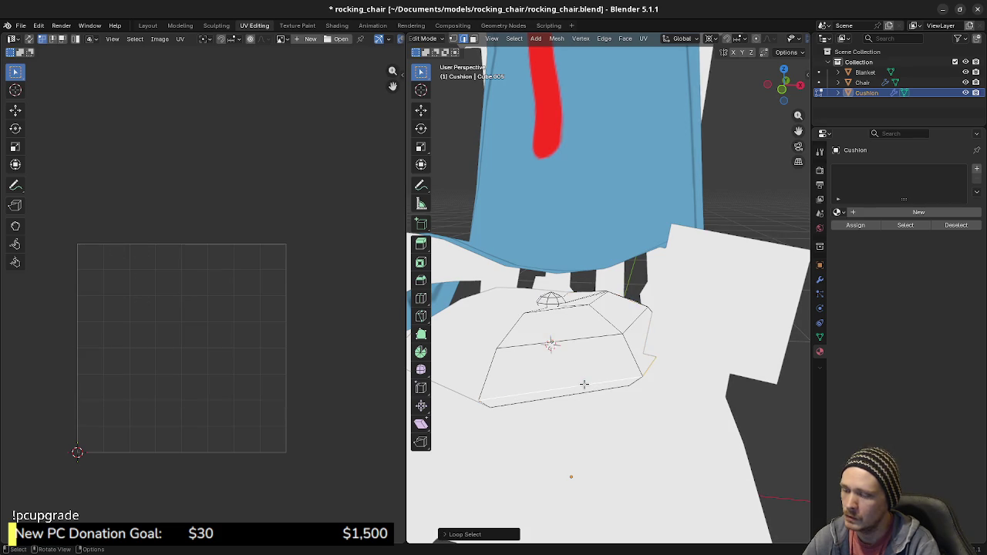
key("u")
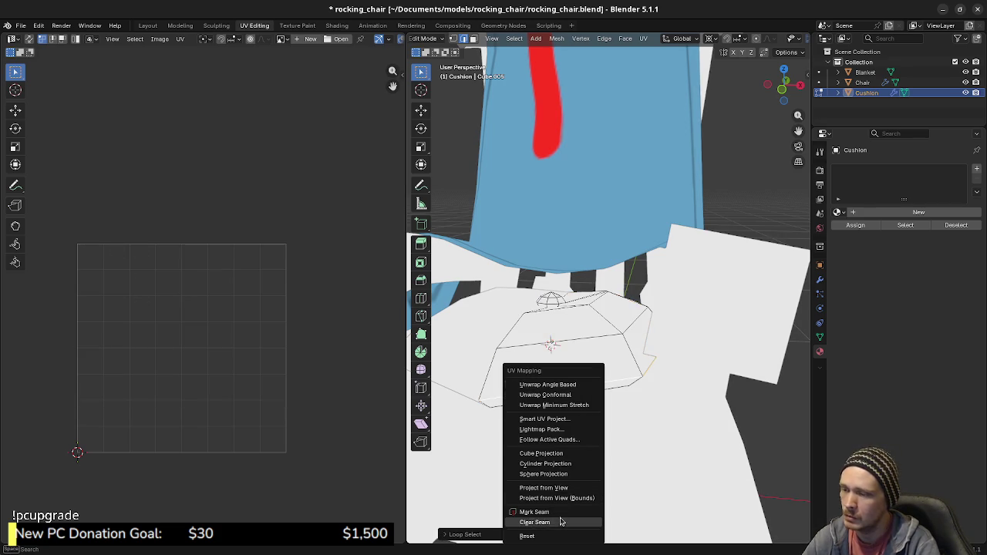
left_click(560, 510)
key("alt+a")
mouse_move(601, 347)
middle_mouse_down()
mouse_move(566, 368)
mouse_move(592, 418)
middle_mouse_up()
Switch the viewport between solid and wireframe shading, ending in wireframe.
key("shift+z")
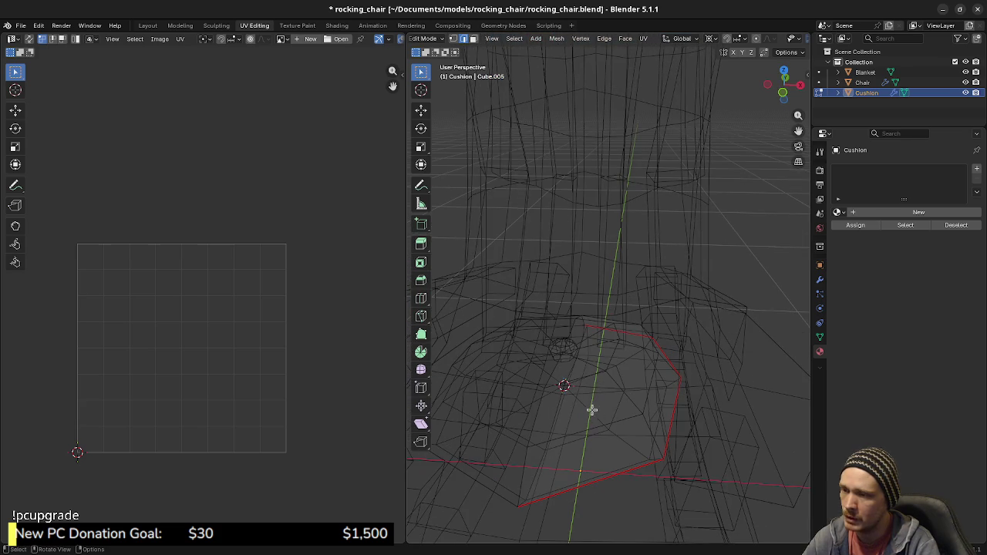
key("shift+z")
mouse_move(613, 370)
middle_mouse_down()
mouse_move(593, 386)
mouse_move(570, 343)
mouse_move(568, 393)
mouse_move(534, 406)
mouse_move(552, 394)
mouse_move(587, 400)
mouse_move(596, 432)
mouse_move(586, 440)
mouse_move(584, 351)
mouse_move(611, 396)
middle_mouse_up()
key("z")
left_click(517, 410)
key("z")
left_click(600, 445)
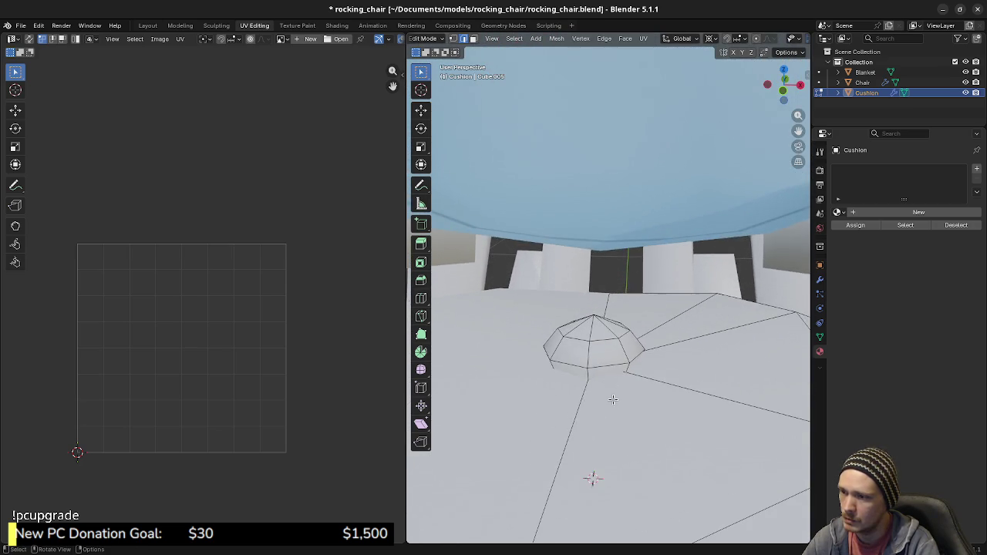
key("shift+z")
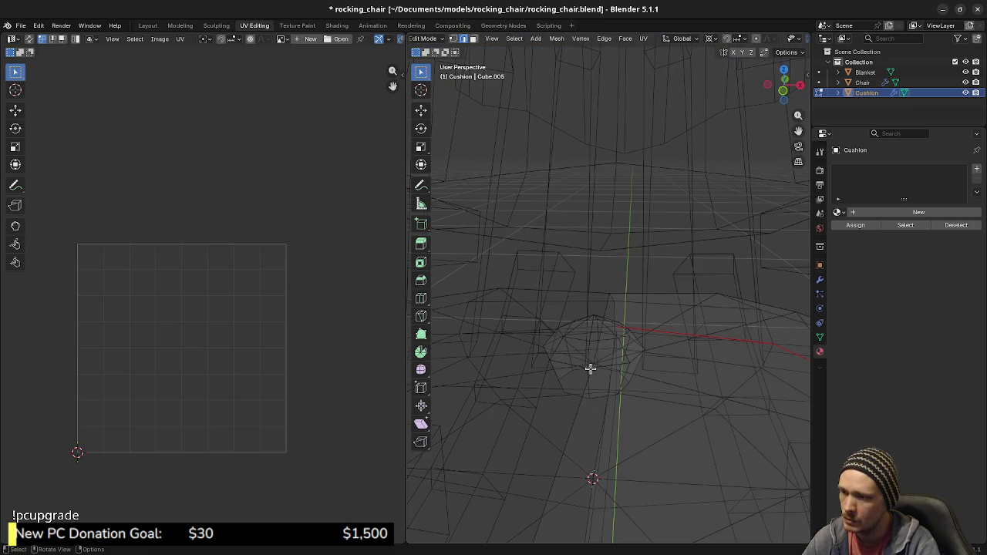
Mark the edge loop around the small dome's base as a seam.
left_click(600, 367, "alt")
left_click(601, 364, "alt")
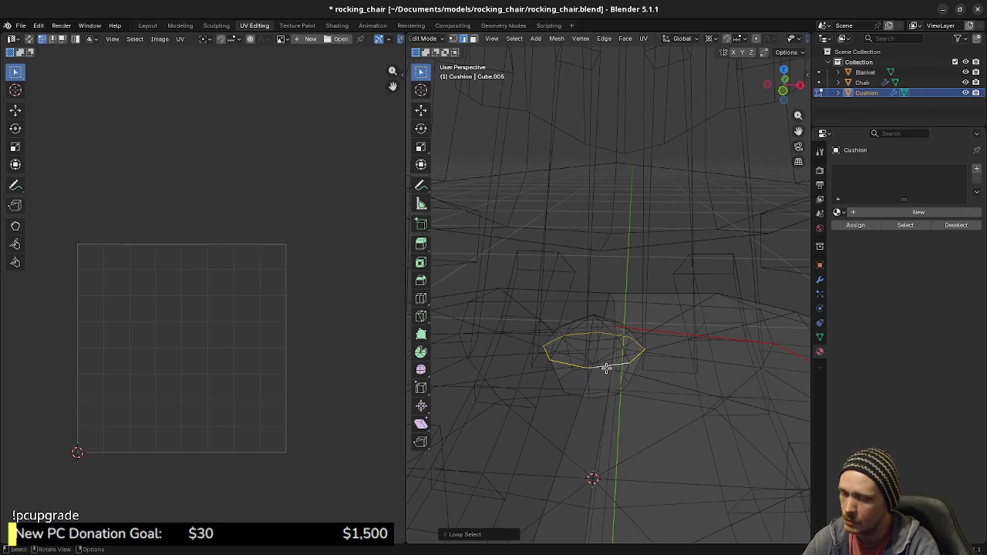
right_click(606, 368)
left_click(605, 370)
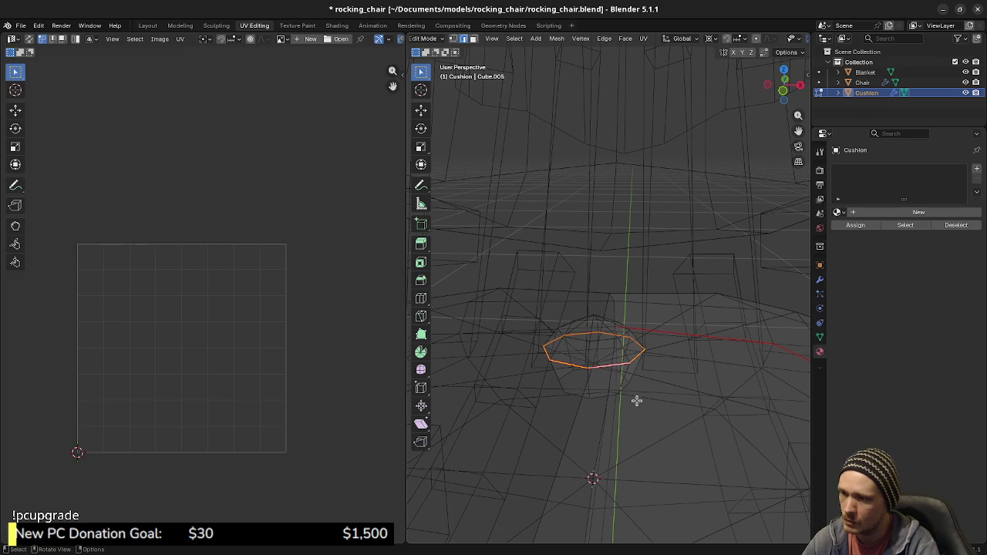
key("alt+a")
middle_click_drag(619, 390, 624, 451)
Select another dome edge loop, then slide and scale it.
left_click(592, 407, "alt")
key("shift+z")
key("g")
key("g")
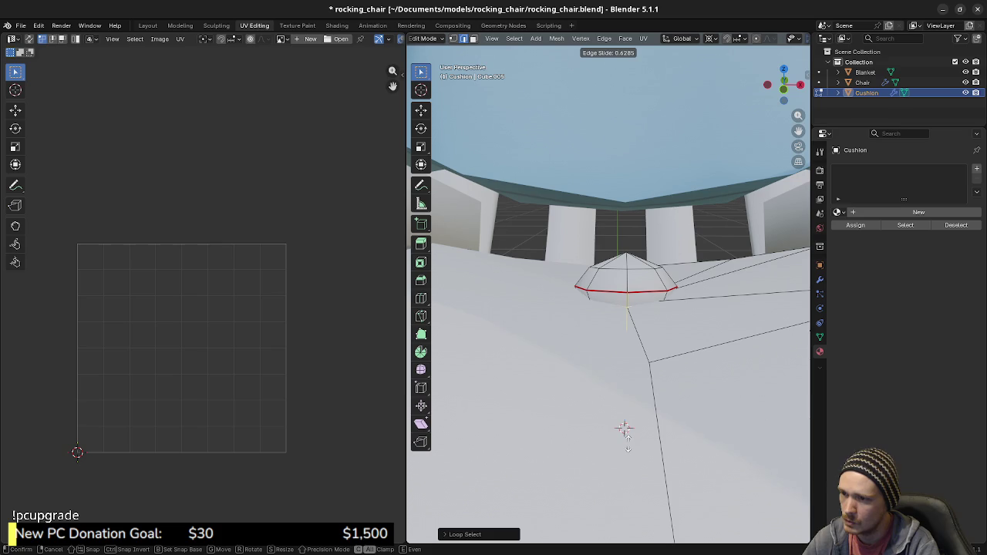
left_click(627, 440)
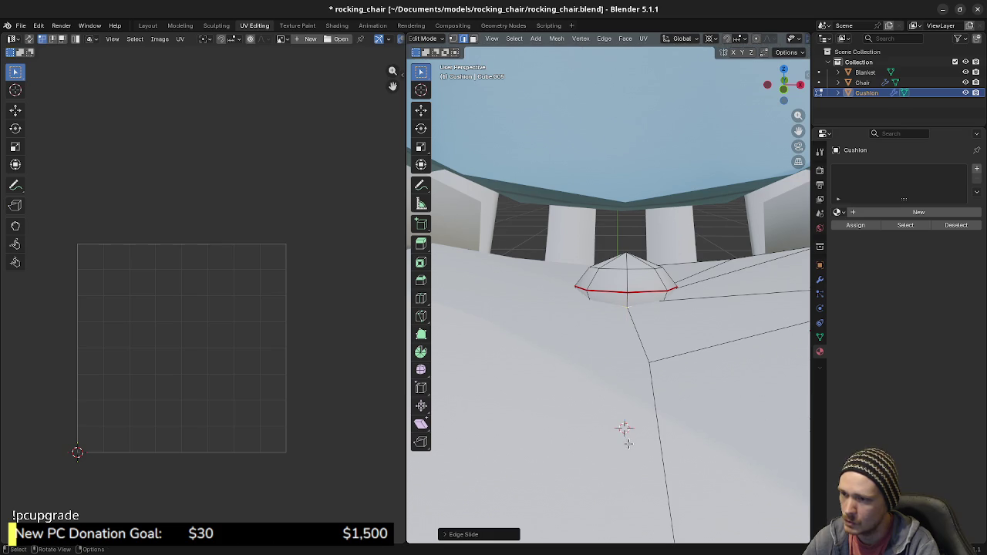
key("s")
left_click(683, 412)
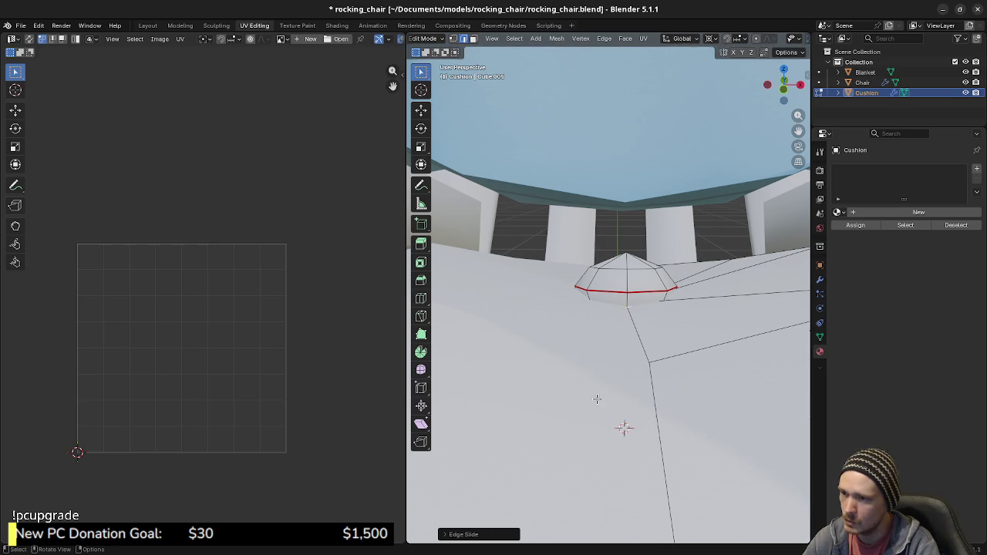
key("shift+z")
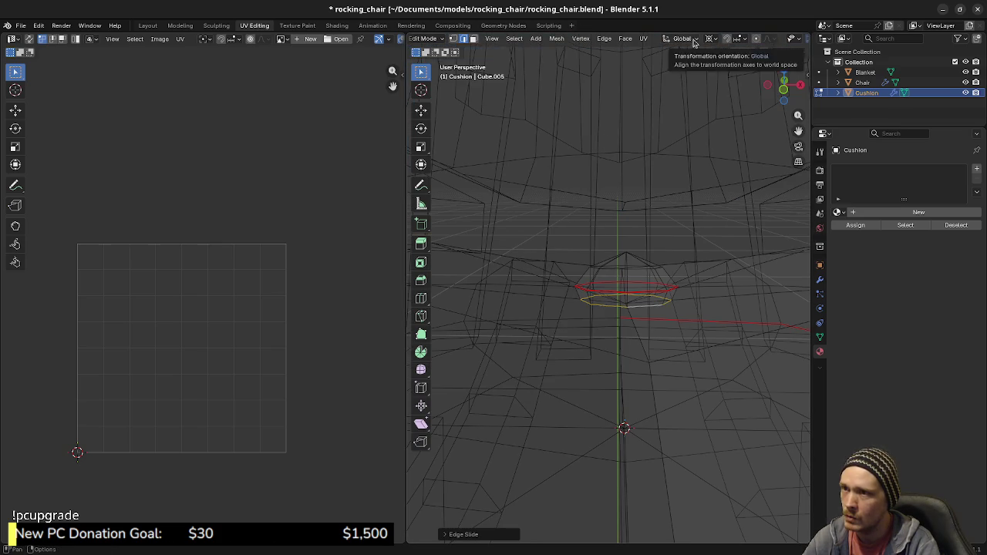
Change the pivot point and scale the loop down to 0.792, then clear the selection.
left_click(711, 39)
left_click(723, 92)
key("s")
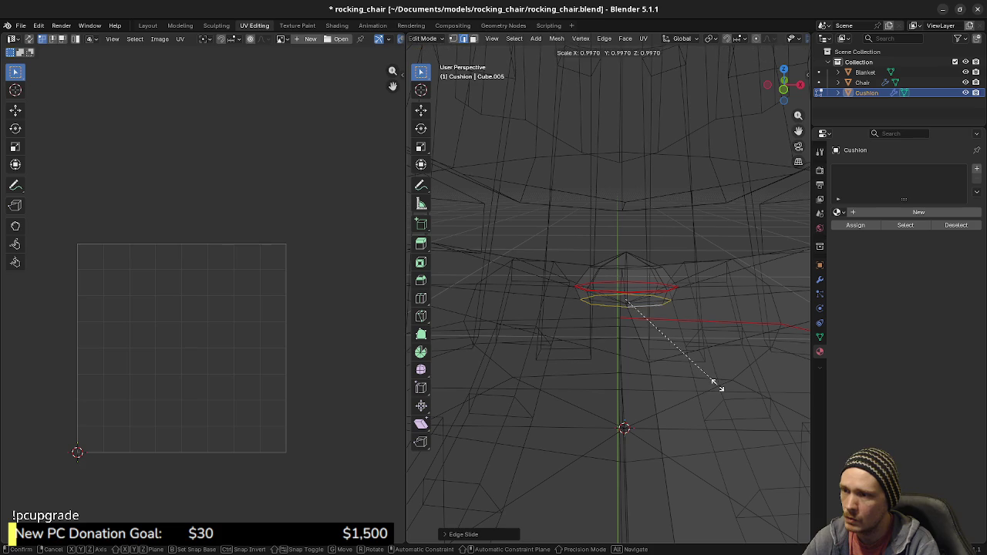
right_click(700, 379)
key("z")
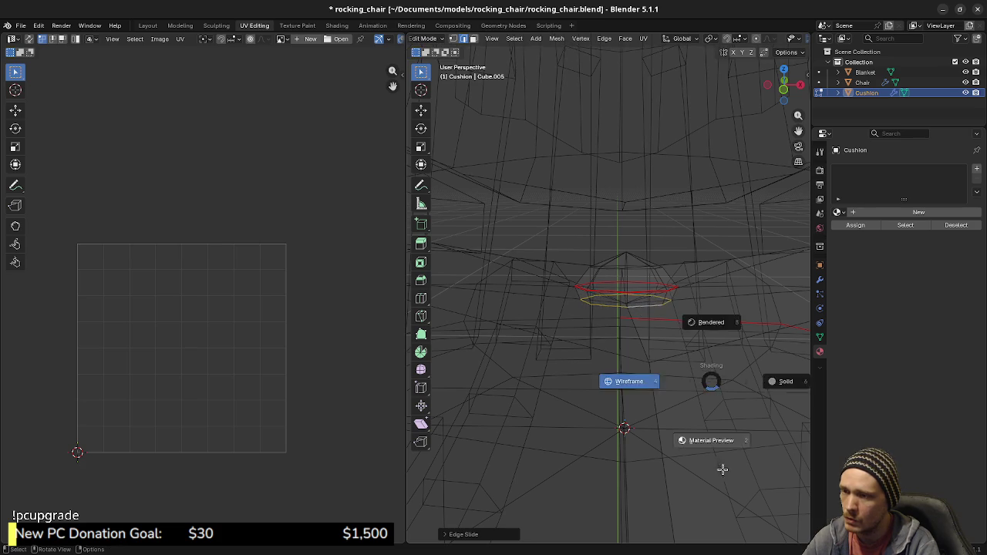
left_click(709, 433)
key("s")
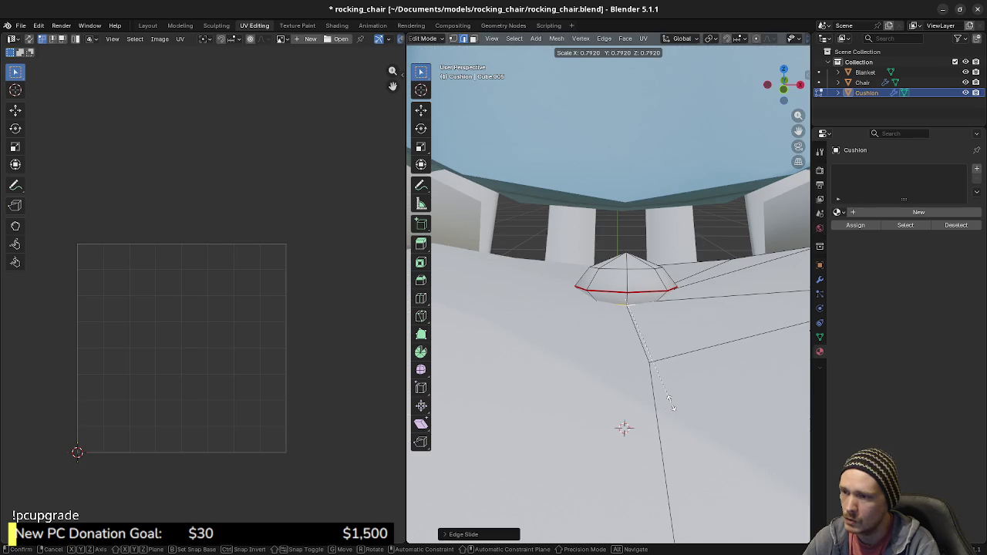
left_click(673, 403)
middle_click_drag(676, 404, 657, 364)
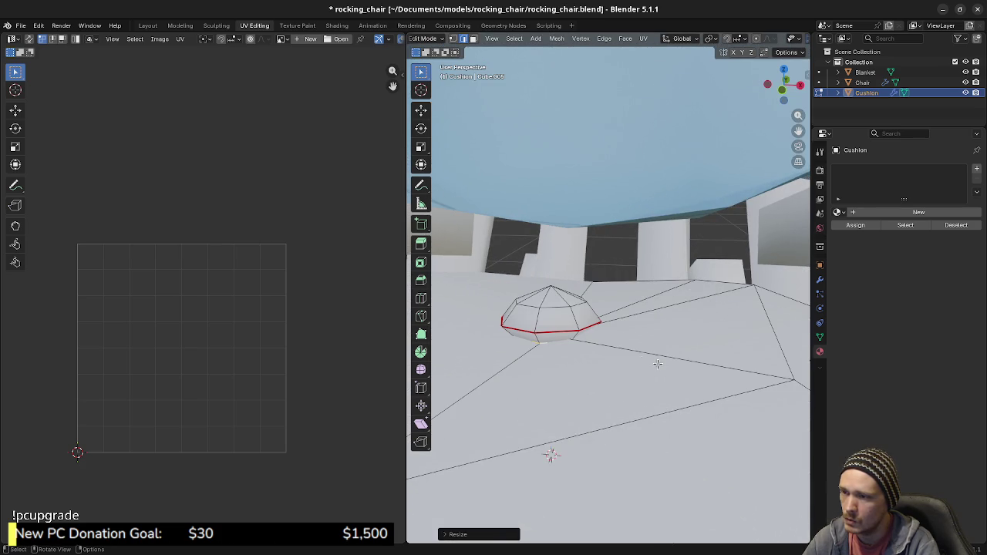
left_click(578, 342)
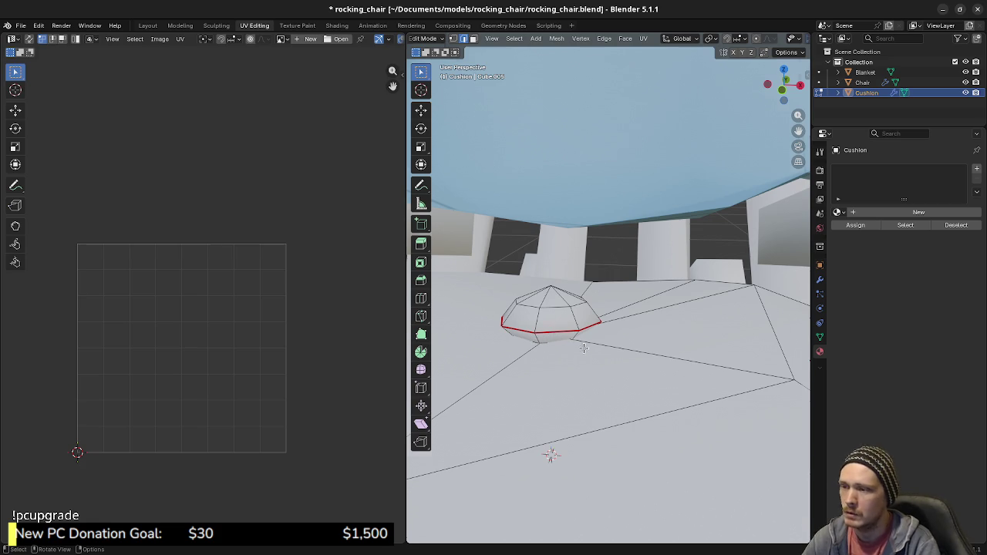
middle_click_drag(579, 342, 568, 392)
Select the whole cushion mesh and unwrap it into new UV islands.
key("a")
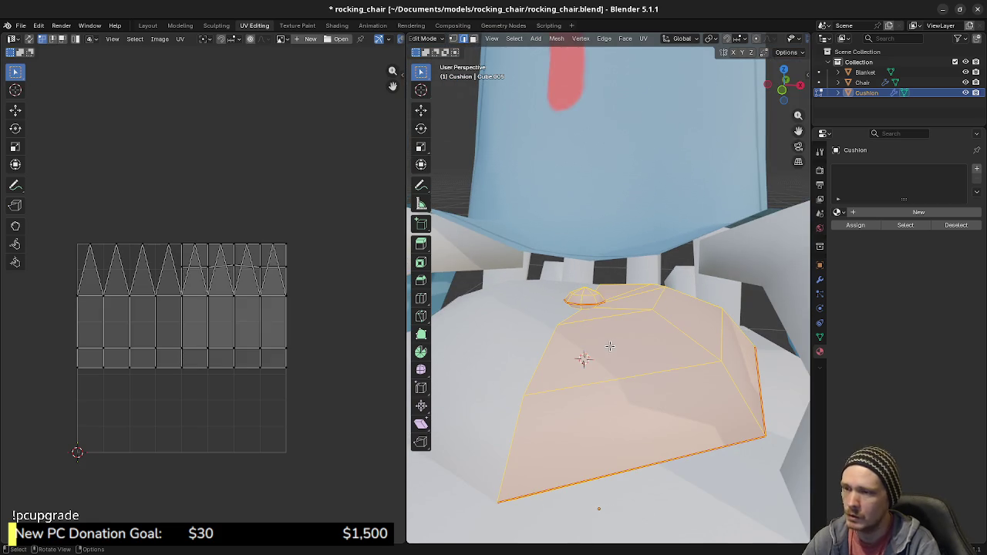
key("u")
left_click(609, 224)
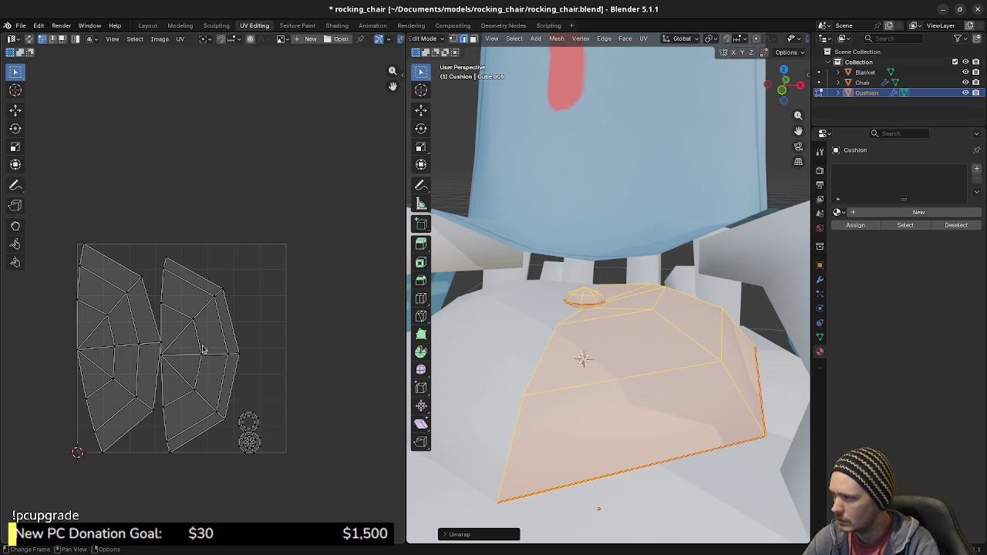
Move the small dome UV island off to the right of the tile.
scroll(273, 403, "down", 1, "ctrl")
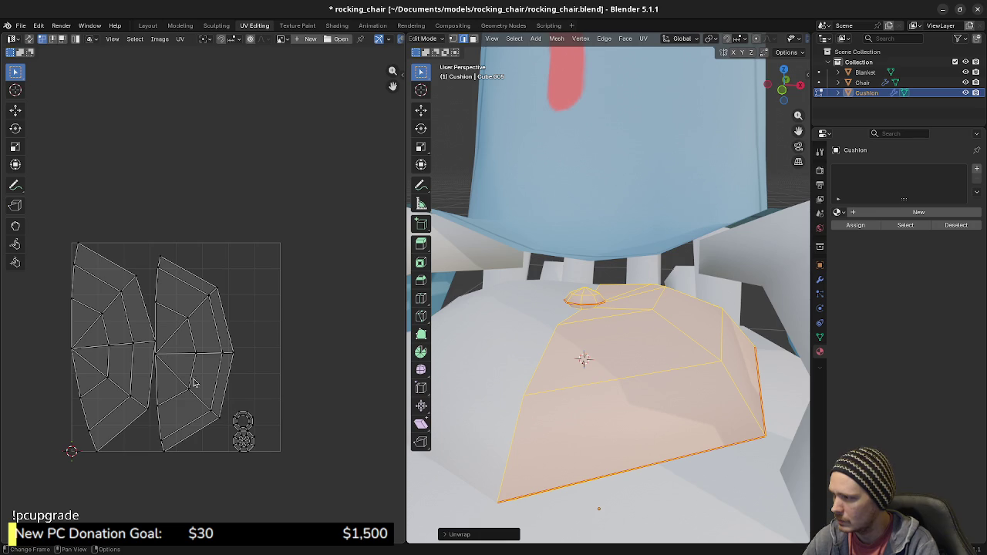
left_click(238, 422)
key("g")
left_click(322, 432)
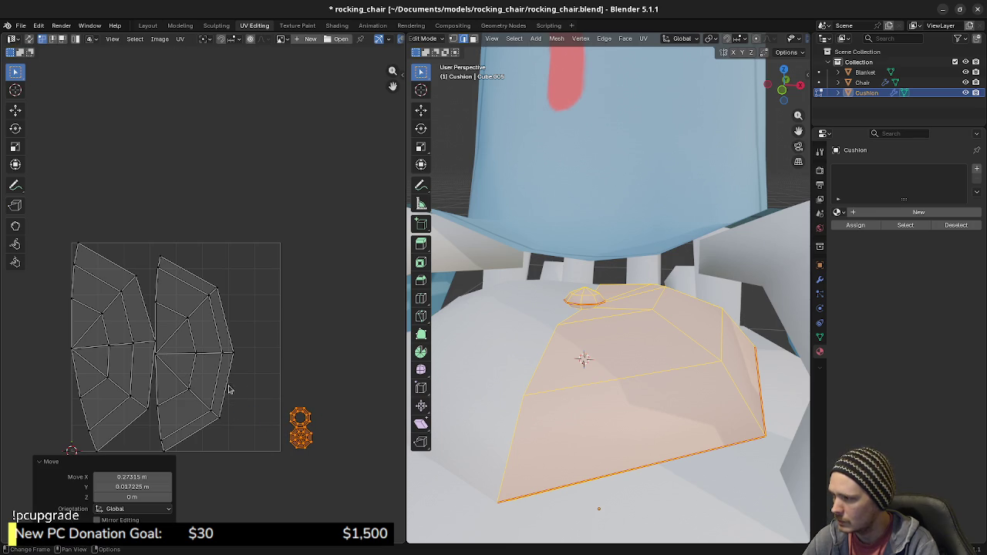
key("a")
key("alt+a")
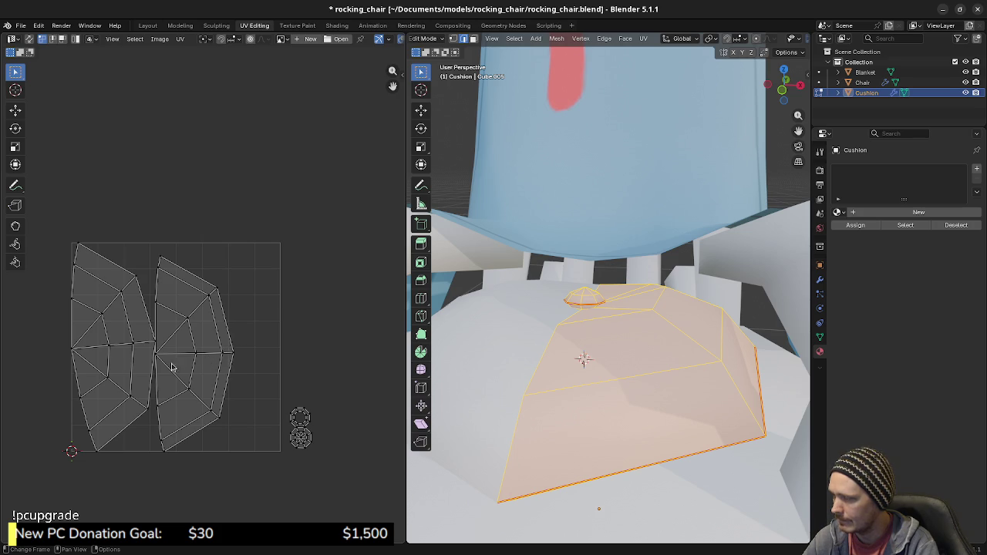
Cancel moving the right UV island and switch to a top-down wireframe view of the cushion.
key("l")
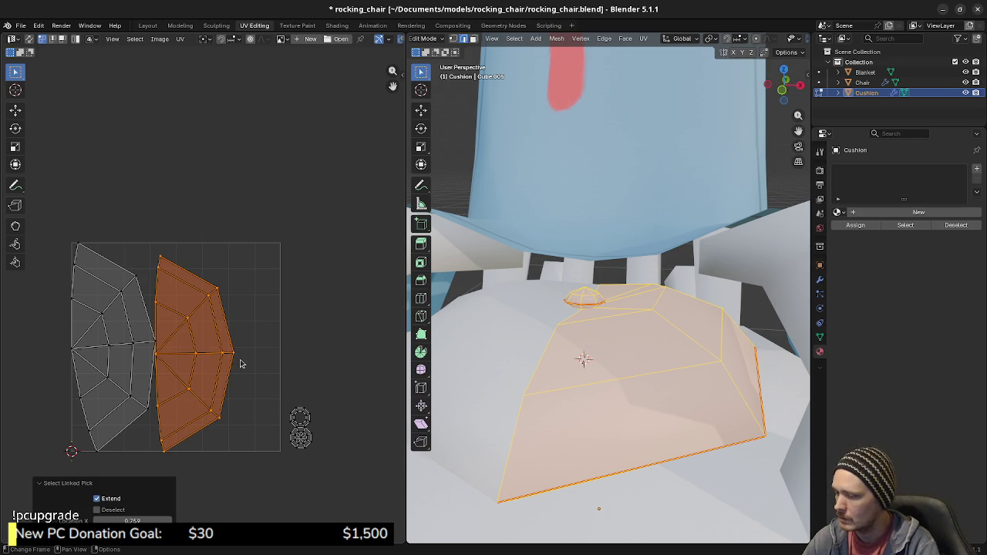
key("g")
key("x")
key("Escape")
middle_click_drag(462, 370, 531, 385)
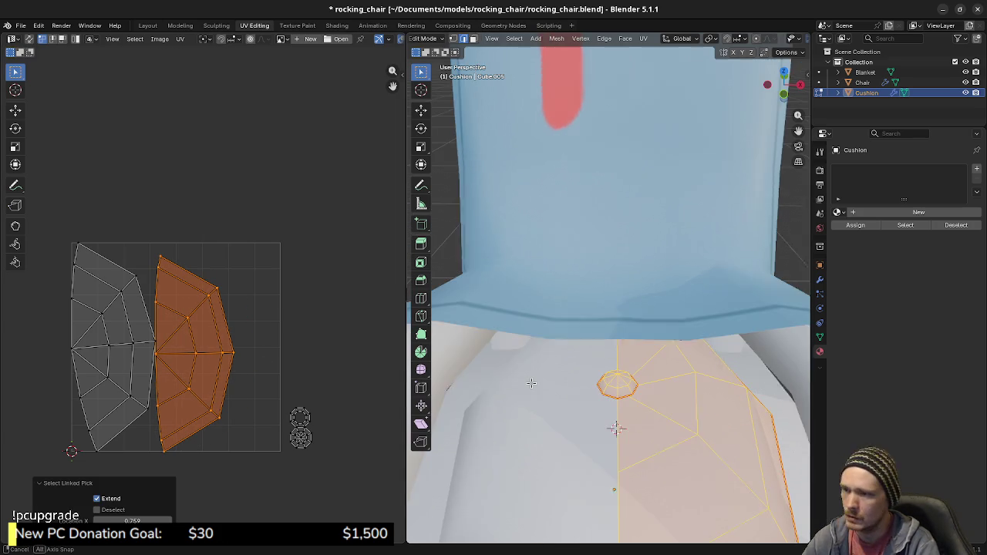
key("KP_7")
middle_click_drag(569, 474, 500, 364, "shift")
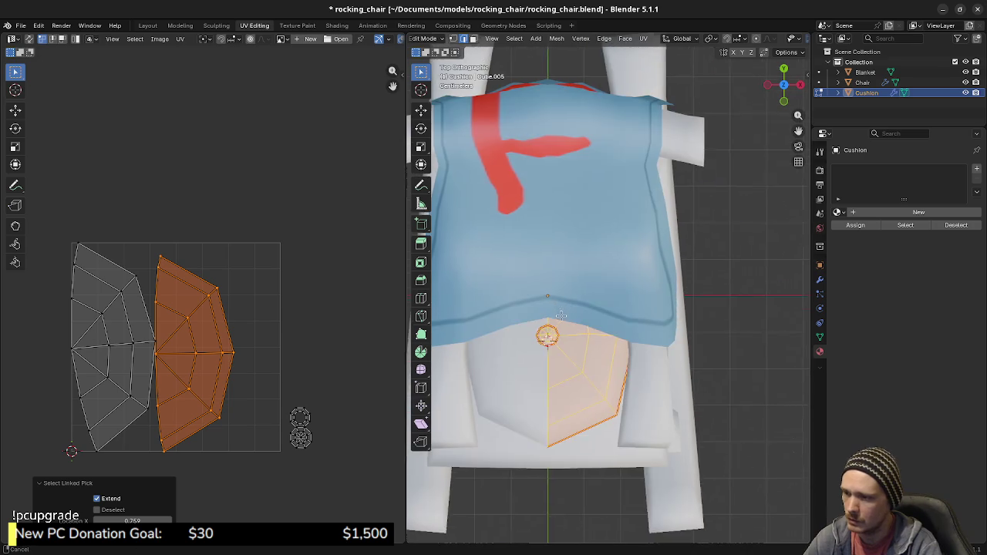
key("shift+z")
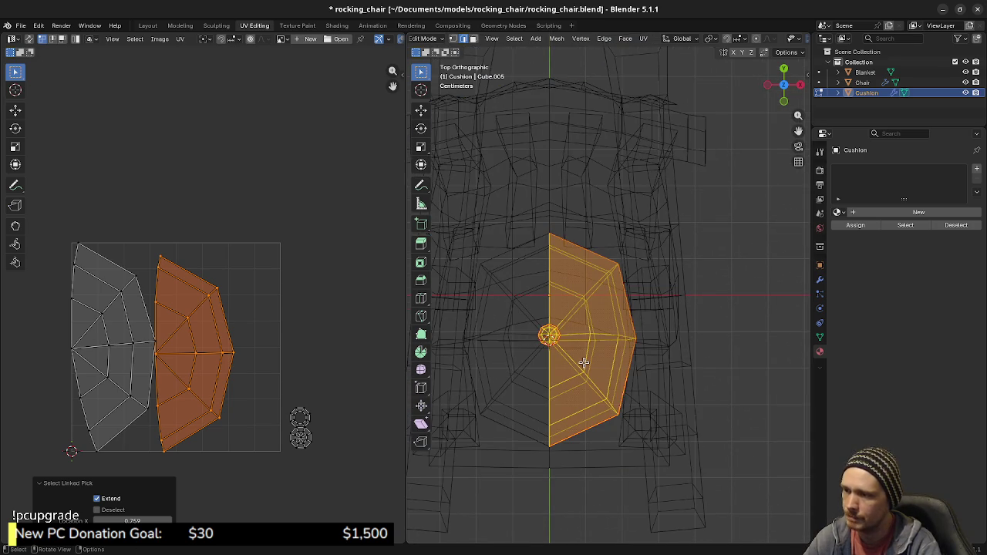
Rotate the cushion -10° in side view to level it, then return to top view for UV mapping.
key("KP_3")
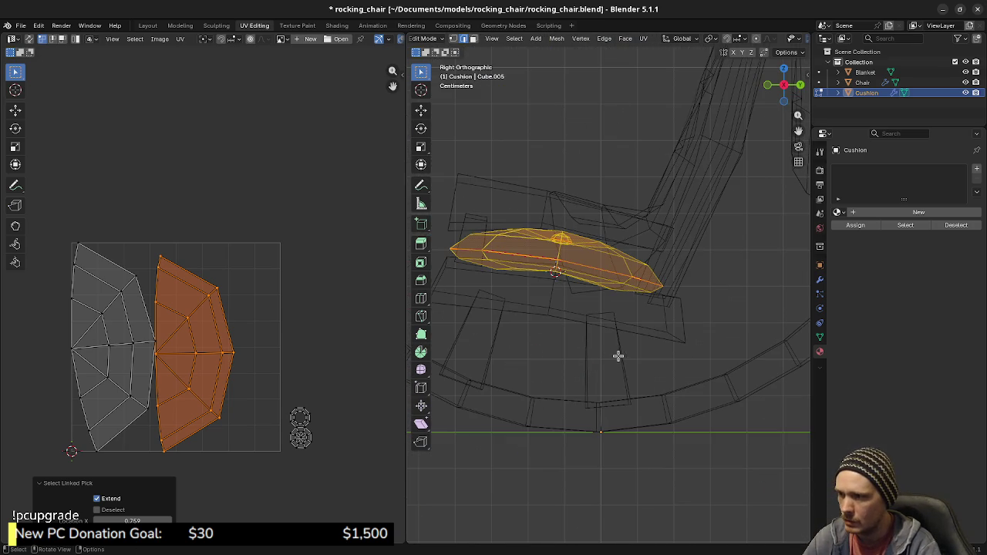
key("r")
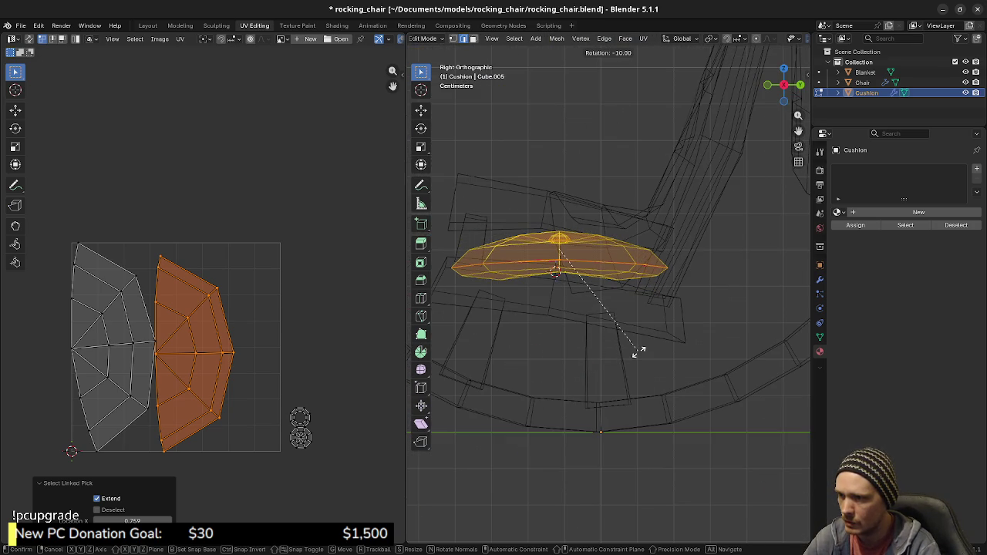
key("Return")
middle_click_drag(593, 344, 653, 343)
key("KP_3")
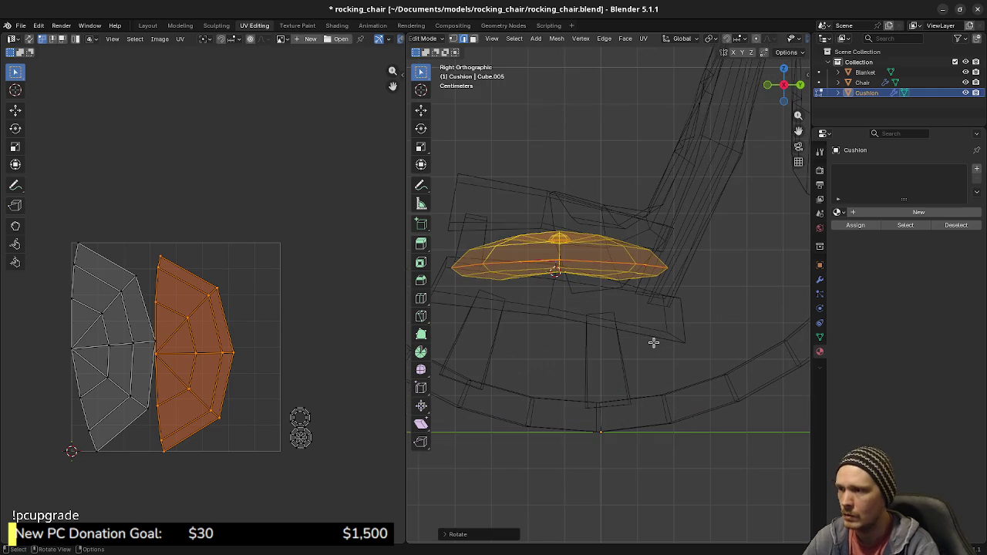
middle_click_drag(626, 306, 652, 361)
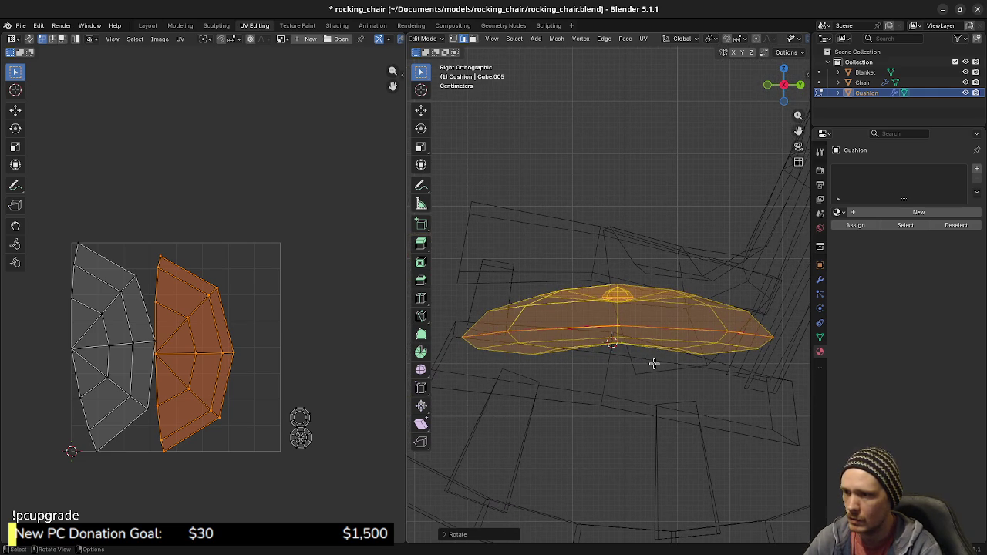
key("KP_7")
key("u")
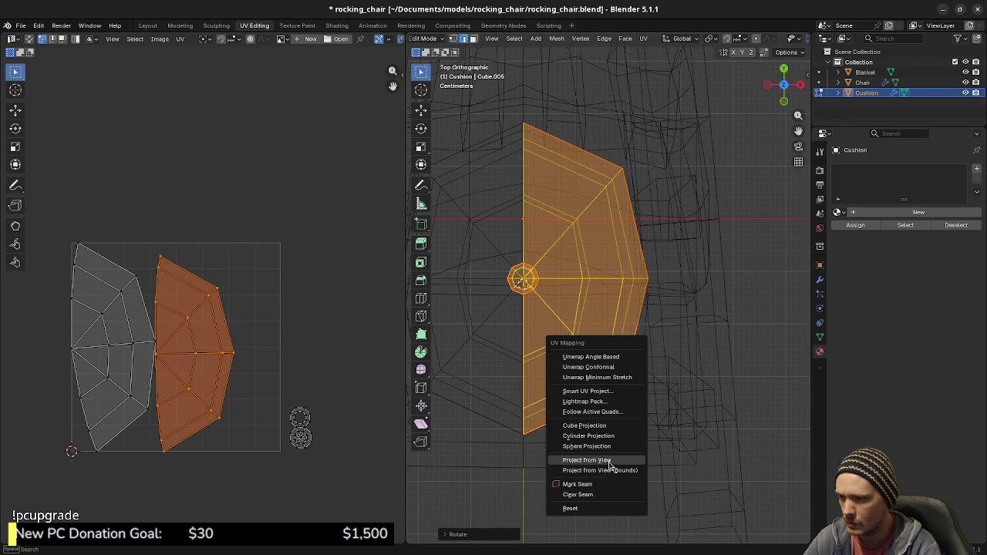
Project the cushion half's UVs from the top-down view and frame the new island.
left_click(609, 461)
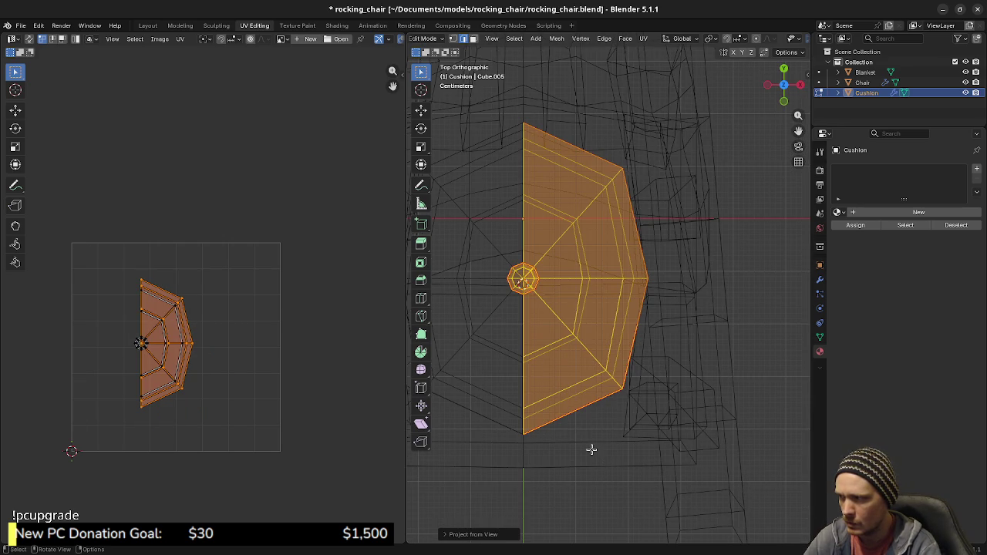
scroll(212, 301, "up", 1)
scroll(212, 301, "up", 2)
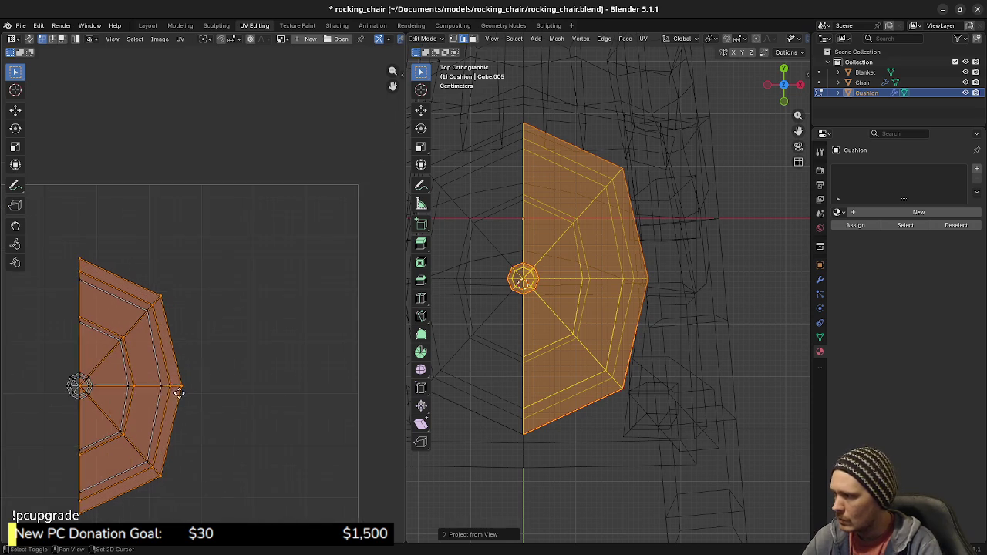
middle_click_drag(212, 301, 261, 239)
Select the dome's linked UVs and move them off to the right.
key("alt+a")
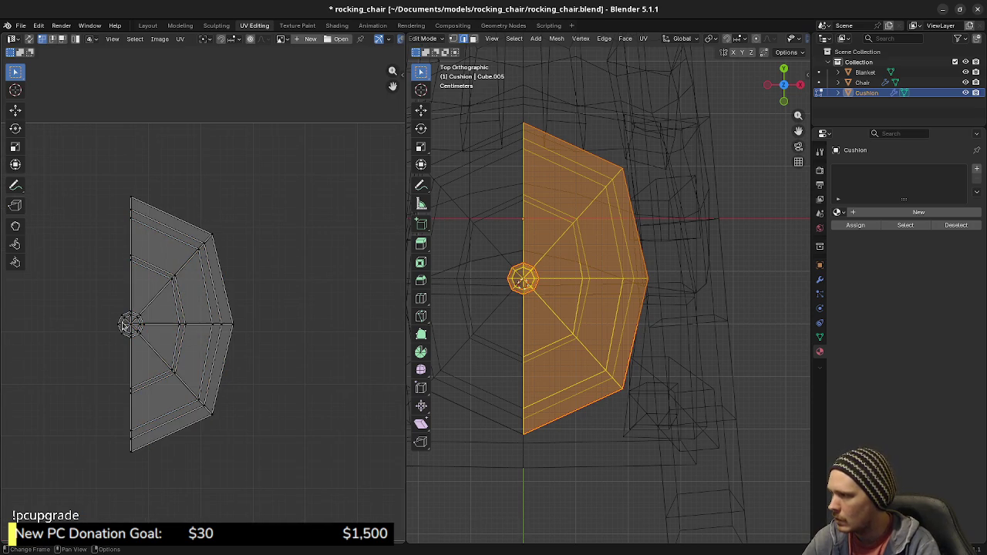
key("l")
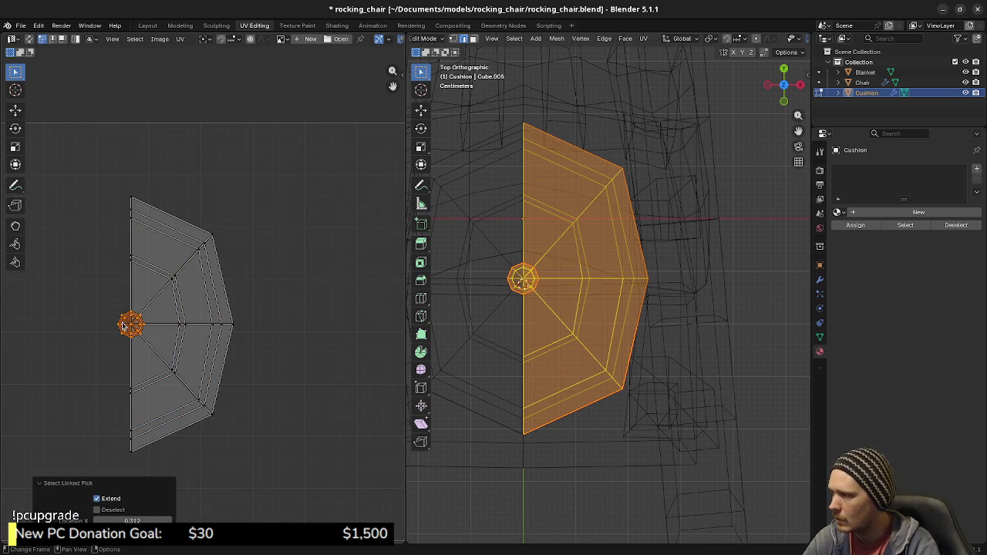
key("g")
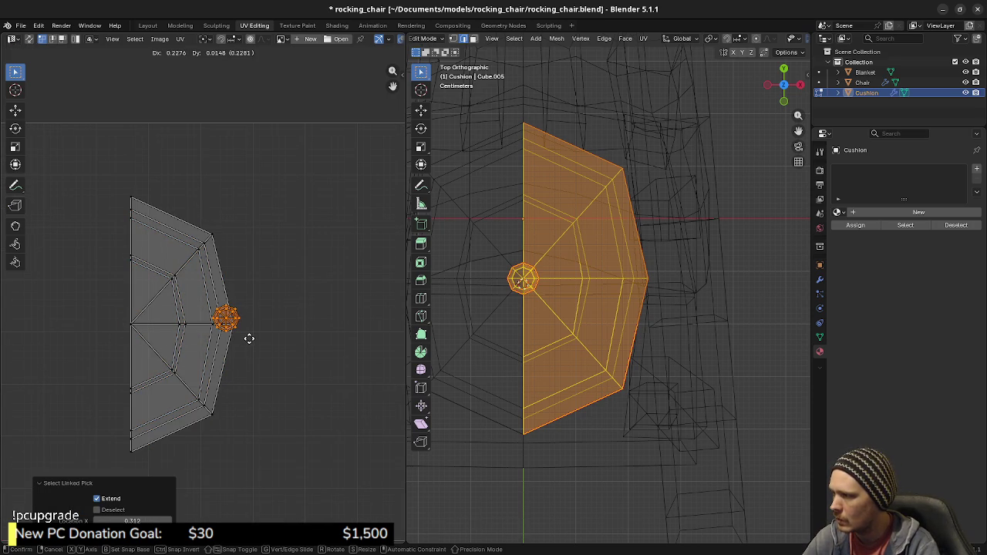
key("Escape")
key("g")
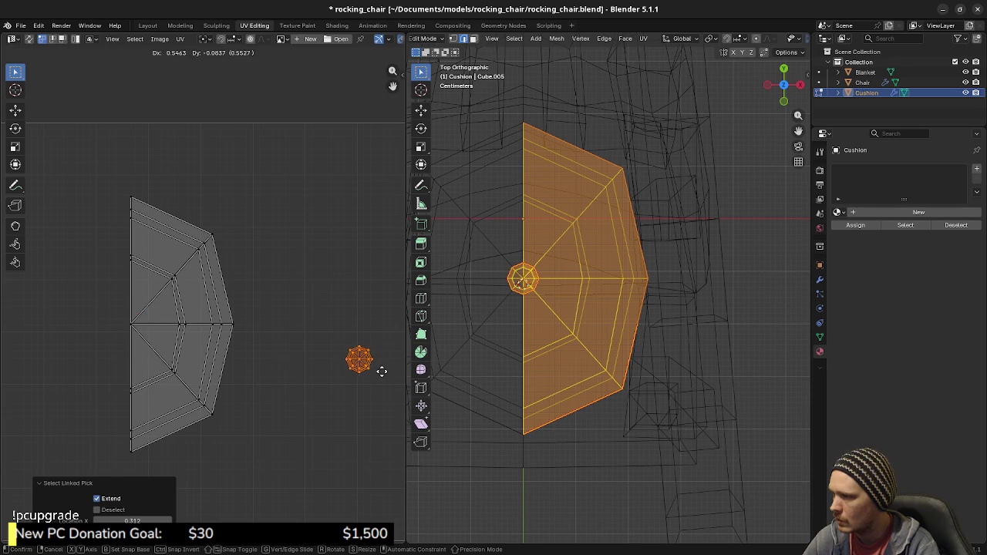
left_click(334, 368)
Clear and reselect the cushion mesh from a perspective view.
key("alt+a")
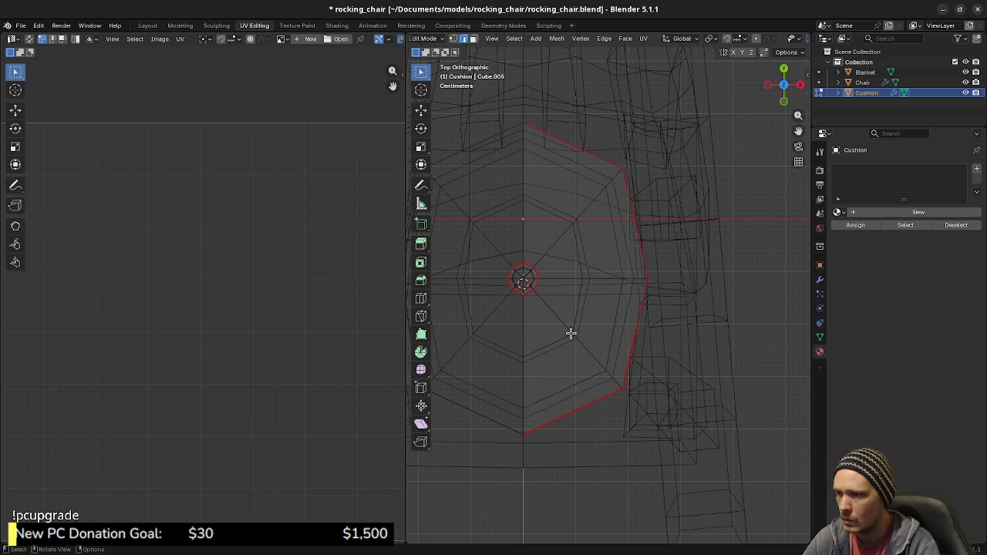
key("ctrl+l")
mouse_move(570, 333)
middle_mouse_down()
mouse_move(583, 326)
mouse_move(600, 254)
mouse_move(595, 309)
middle_mouse_up()
key("alt+a")
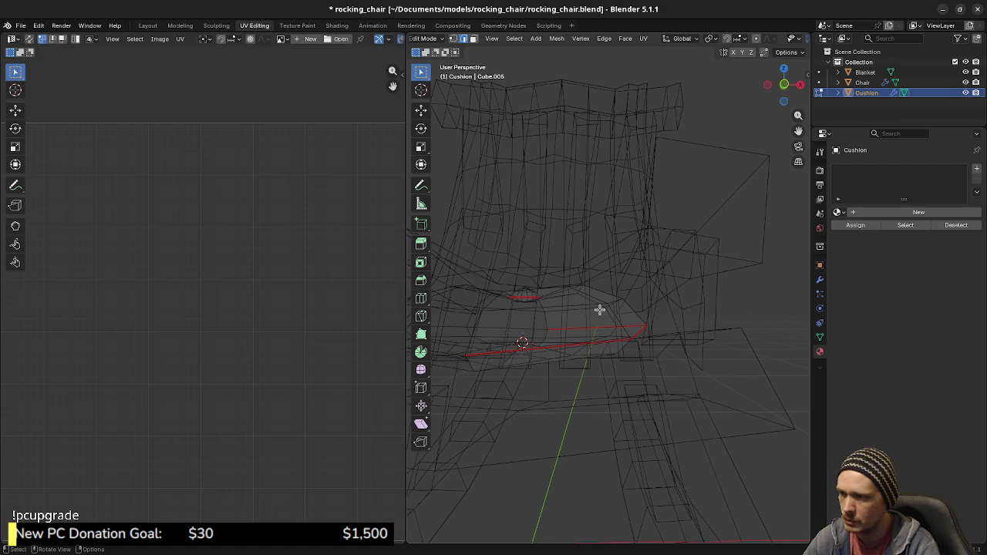
key("l")
key("alt+a")
Select two adjacent cushion face loops plus a triangular face.
left_click(594, 301, "alt")
middle_click_drag(594, 301, 578, 347)
left_click(586, 318, "alt+shift")
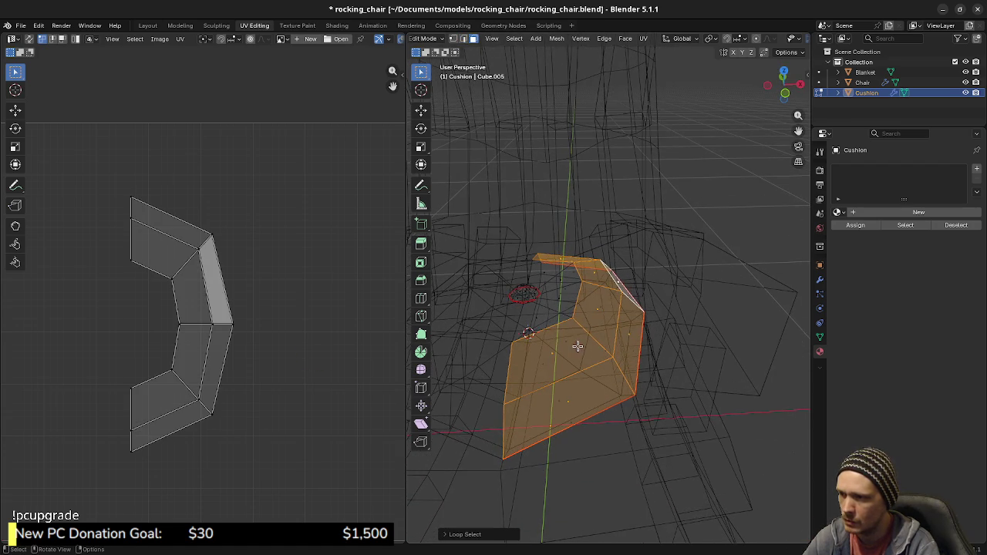
left_click(549, 312, "shift")
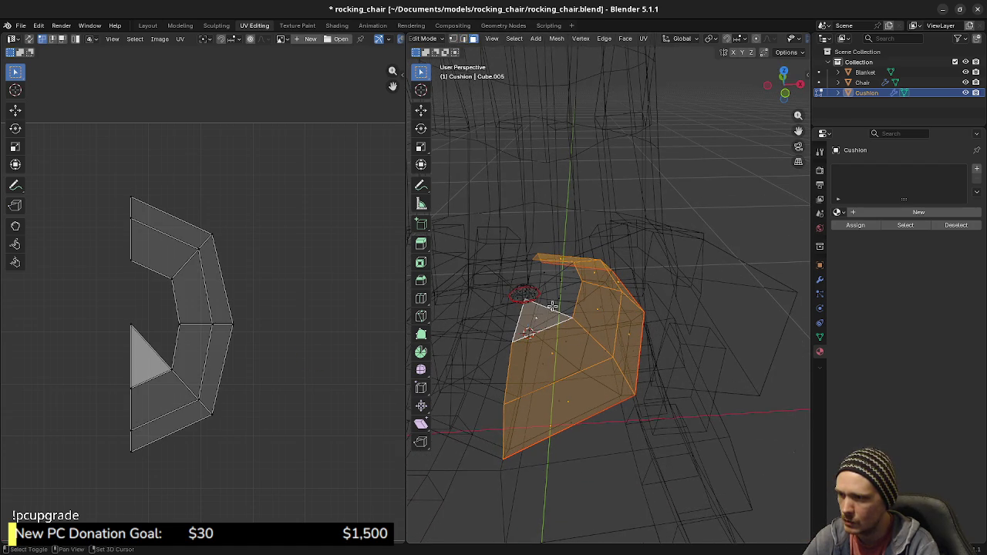
Reselect the whole cushion mesh and make a triangular face the active one.
key("alt+a")
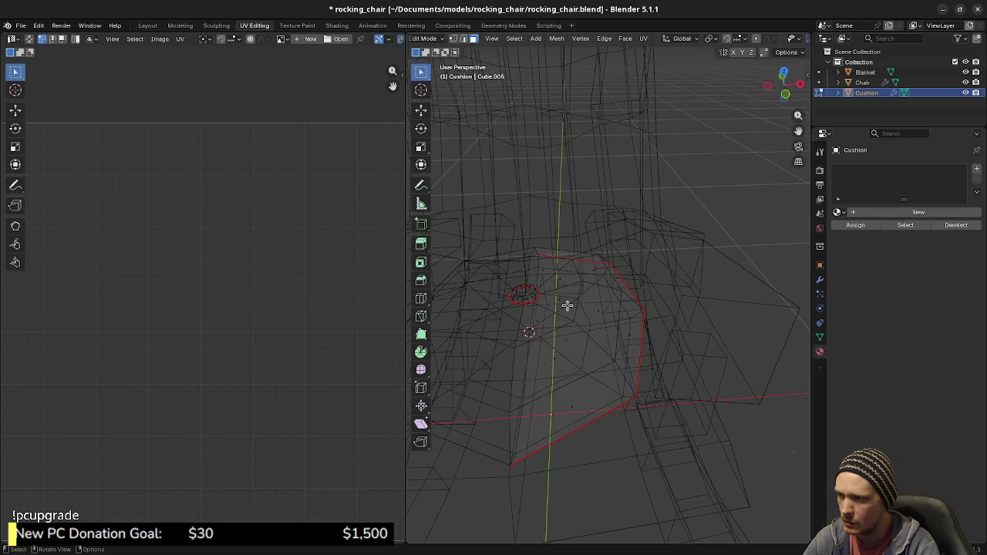
left_click(583, 307)
key("ctrl+l")
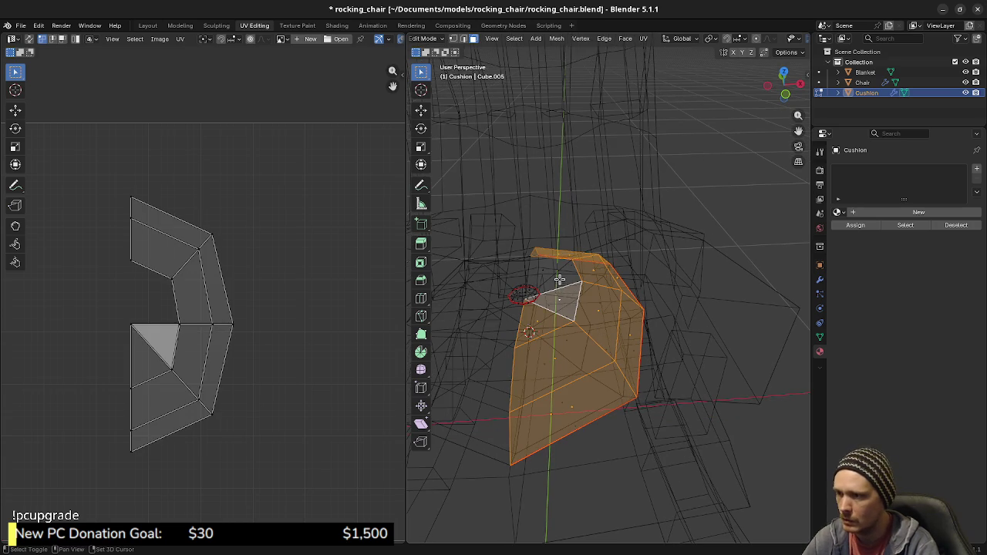
left_click(555, 274, "shift")
left_click(540, 267, "shift")
mouse_move(575, 377)
middle_mouse_down()
mouse_move(489, 342)
mouse_move(570, 342)
mouse_move(555, 340)
middle_mouse_up()
scroll(268, 391, "down", 3)
Select the whole UV island and move it left, outside the UV tile.
key("a")
key("g")
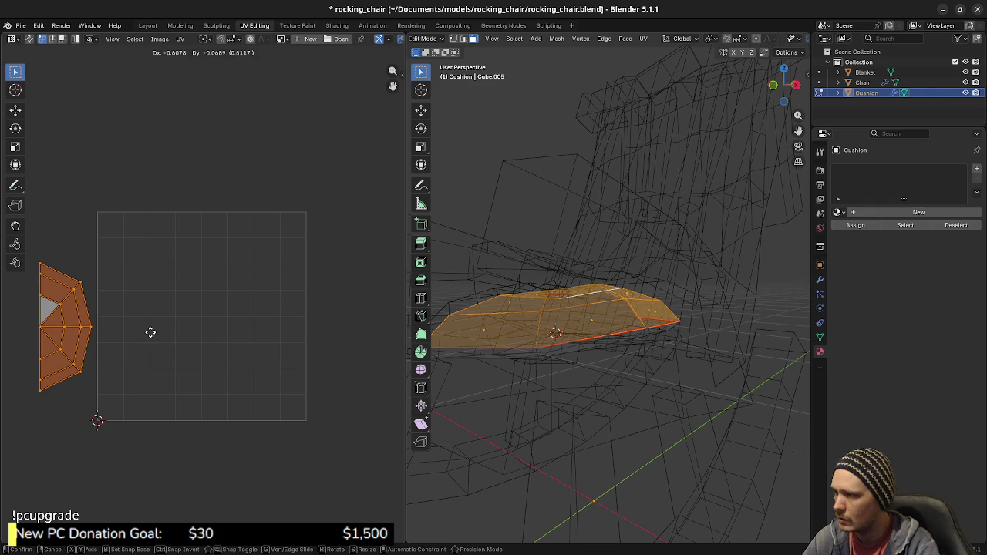
left_click(151, 333)
mouse_move(586, 339)
middle_mouse_down()
mouse_move(621, 341)
mouse_move(606, 333)
middle_mouse_up()
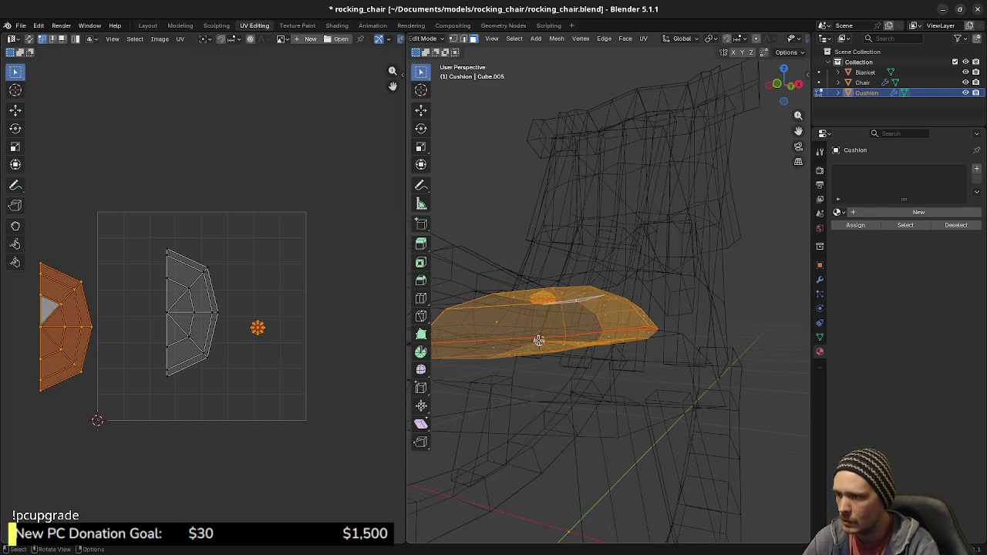
scroll(540, 341, "up", 3)
mouse_move(568, 370)
middle_mouse_down()
mouse_move(508, 322)
mouse_move(525, 348)
mouse_move(579, 360)
mouse_move(572, 373)
mouse_move(518, 370)
middle_mouse_up()
scroll(468, 322, "up", 3)
key("alt+a")
Move a cushion UV island aside, then undo the change.
left_click(527, 366, "alt")
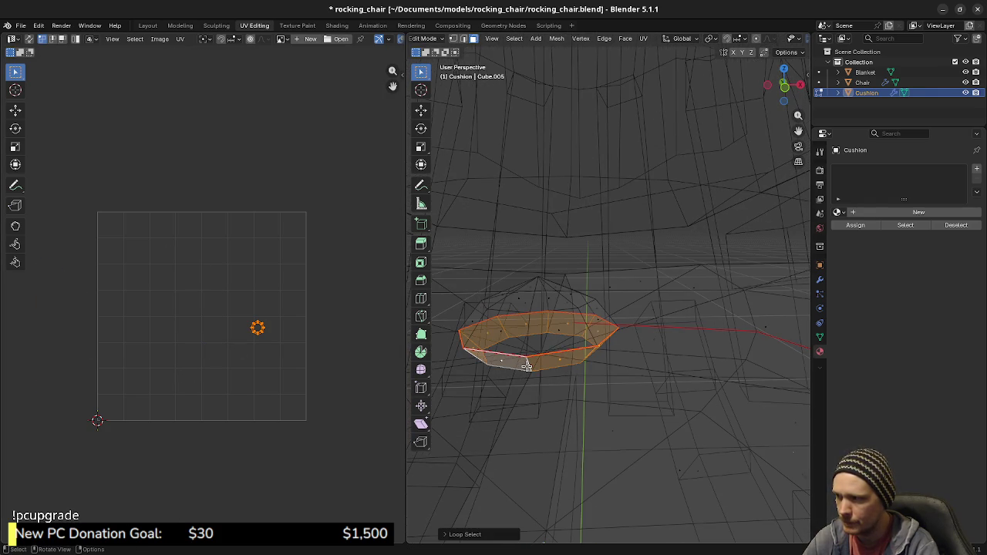
key("g")
left_click(321, 394)
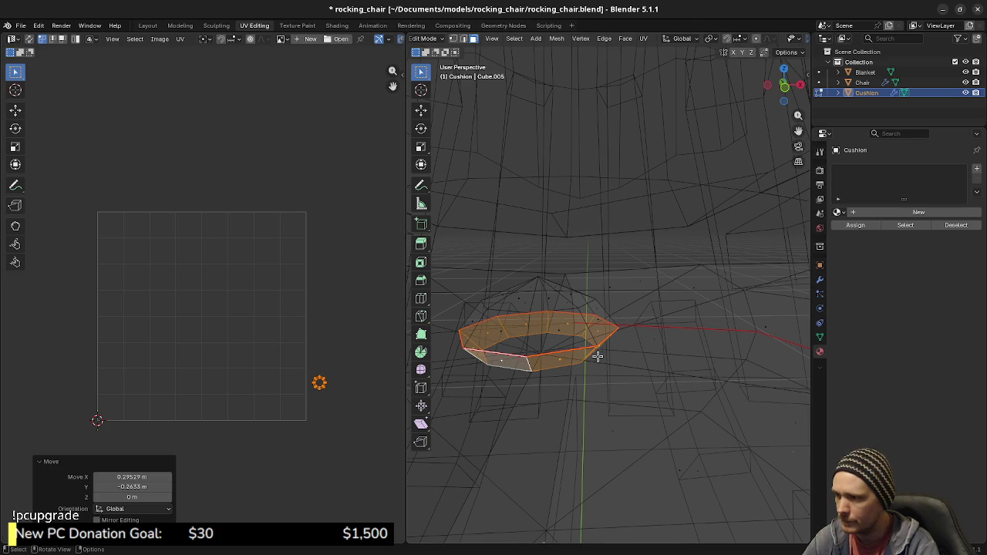
key("ctrl+z")
key("ctrl+z")
scroll(255, 380, "down", 1)
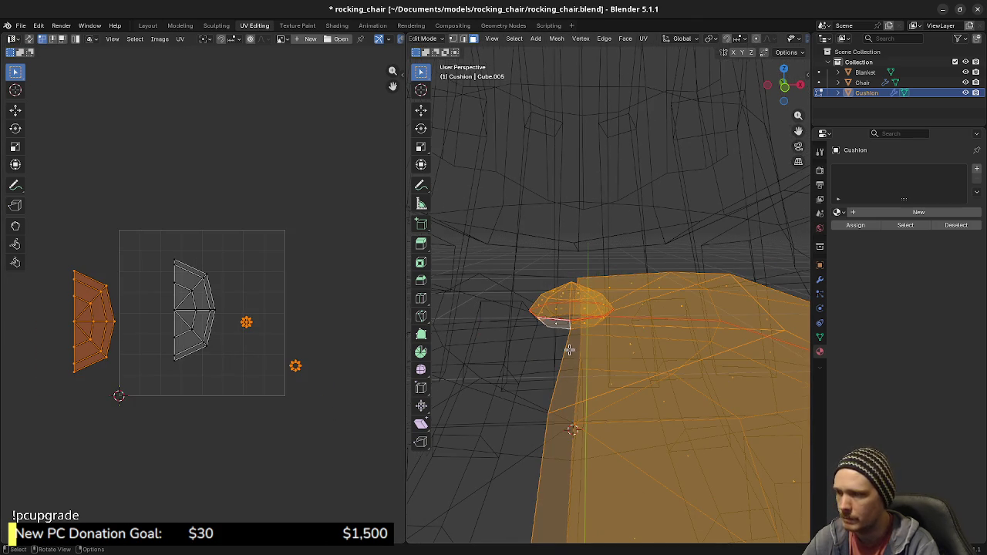
key("alt+a")
middle_click_drag(641, 358, 641, 370)
key("ctrl+z")
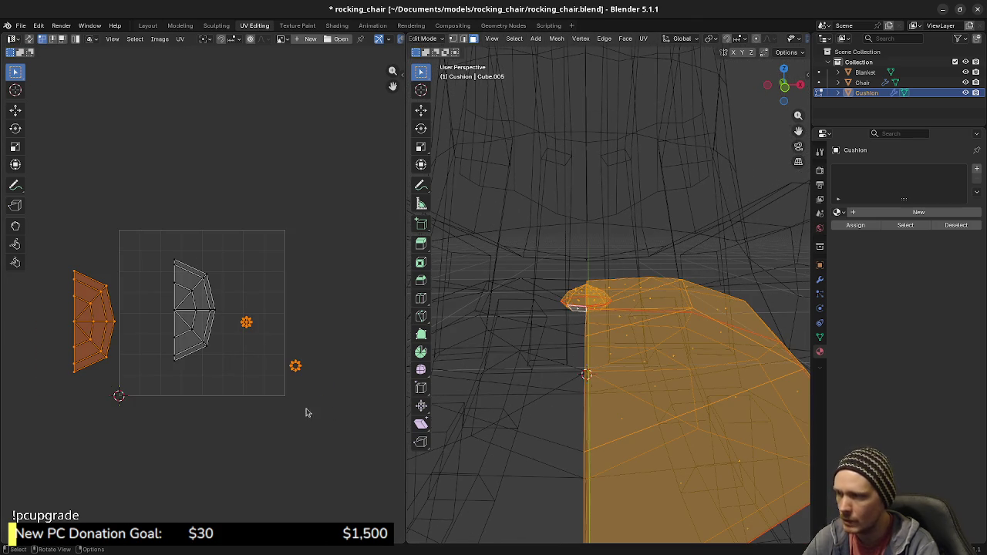
Move the tiny circular UV island aside and box-select the trapezoid island for rotation.
left_click_drag(60, 249, 132, 396)
left_click_drag(166, 260, 276, 356)
left_click_drag(232, 306, 271, 348)
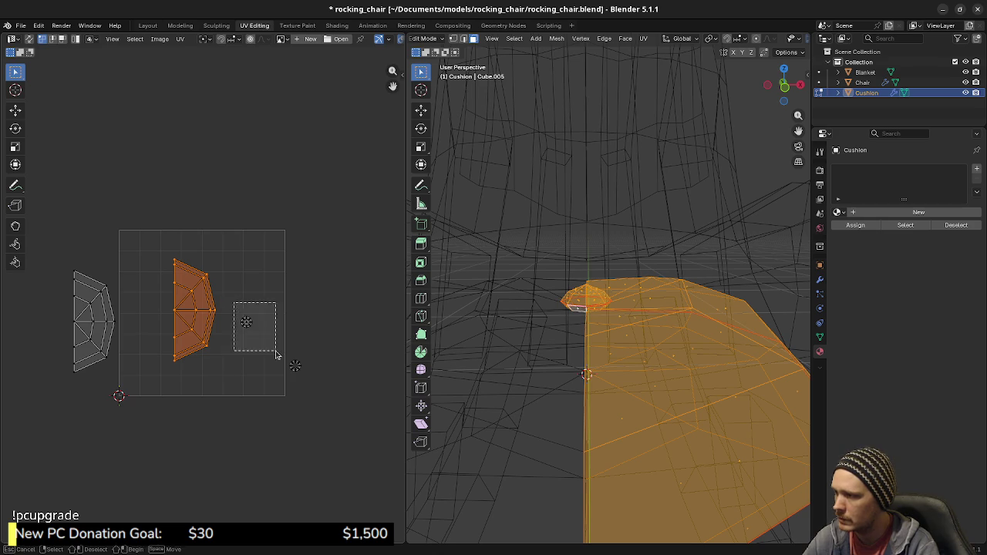
left_click_drag(237, 310, 286, 363)
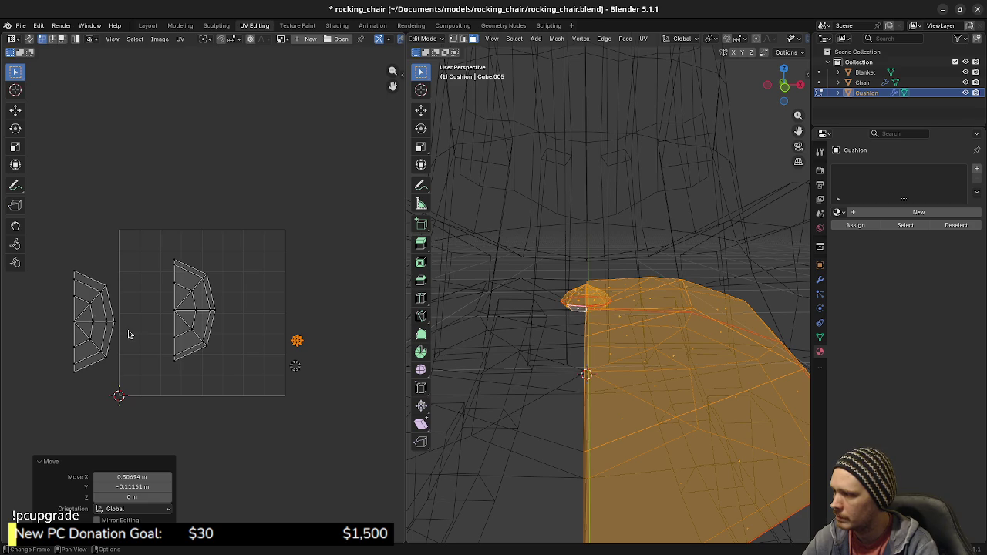
left_click_drag(152, 249, 239, 383)
key("r")
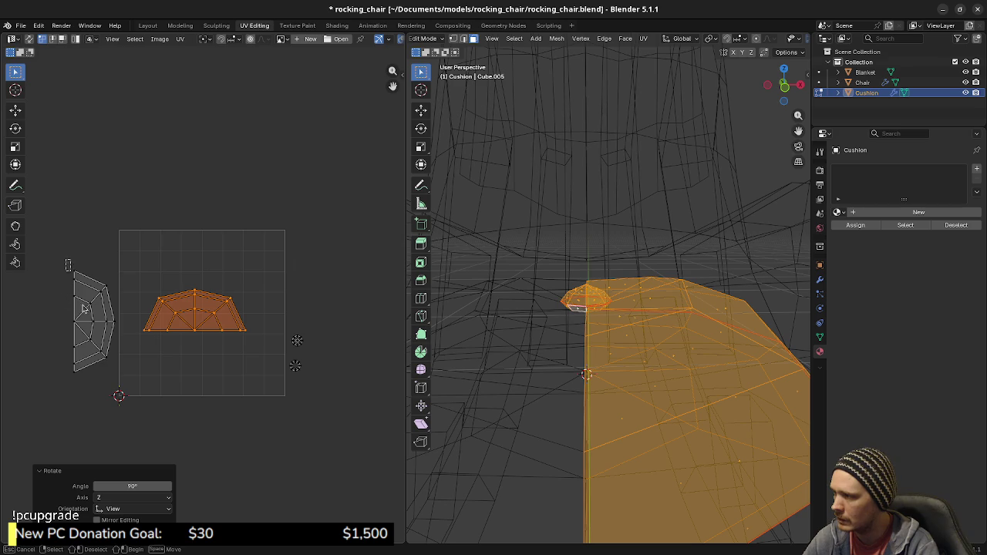
Rotate the left trapezoid island 90° and place it in the upper UV square.
left_click_drag(67, 259, 130, 399)
key("r")
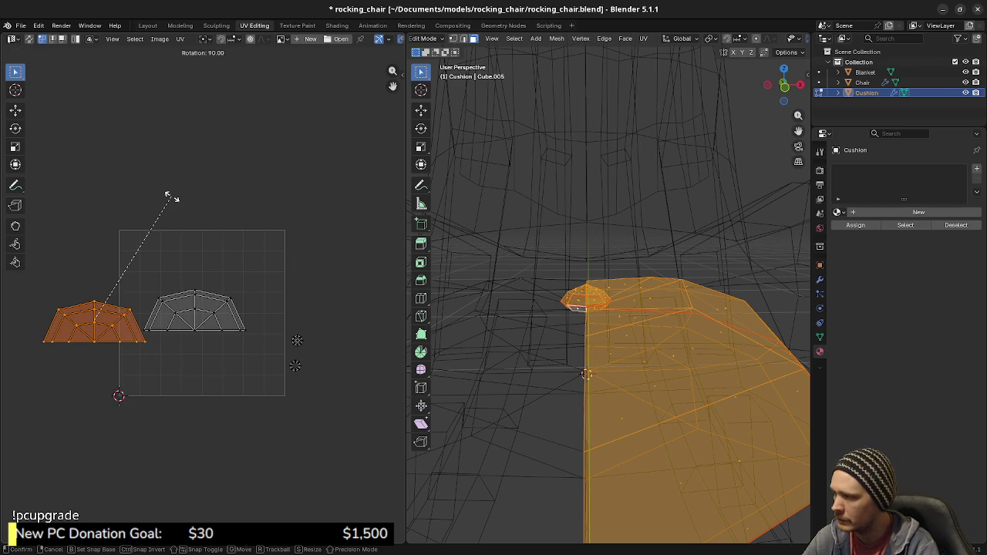
left_click(171, 197)
key("g")
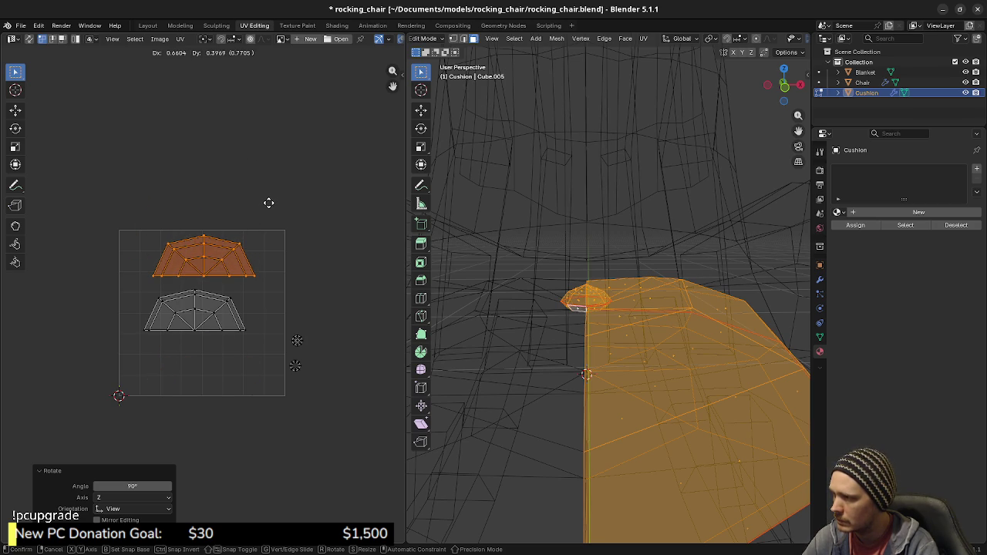
left_click(266, 229)
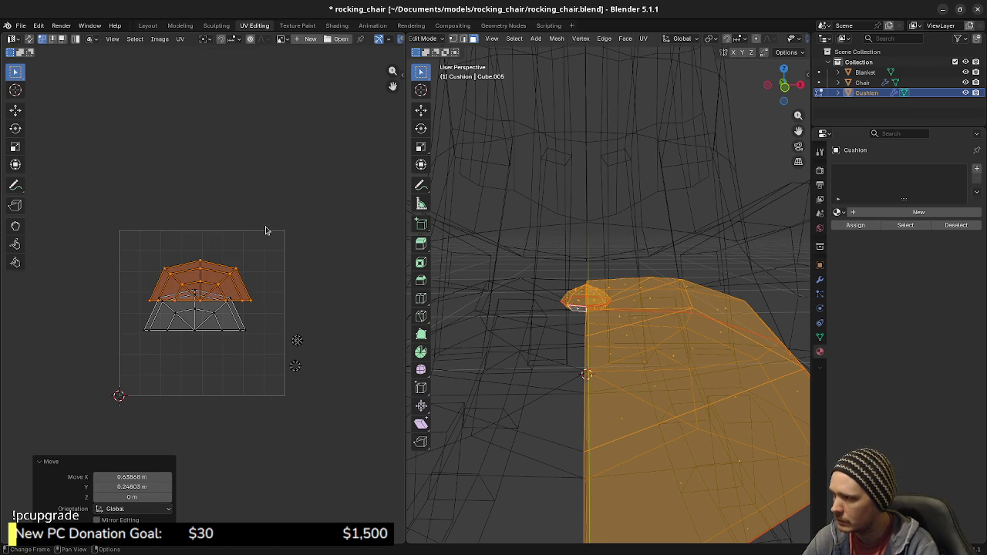
left_click(261, 235)
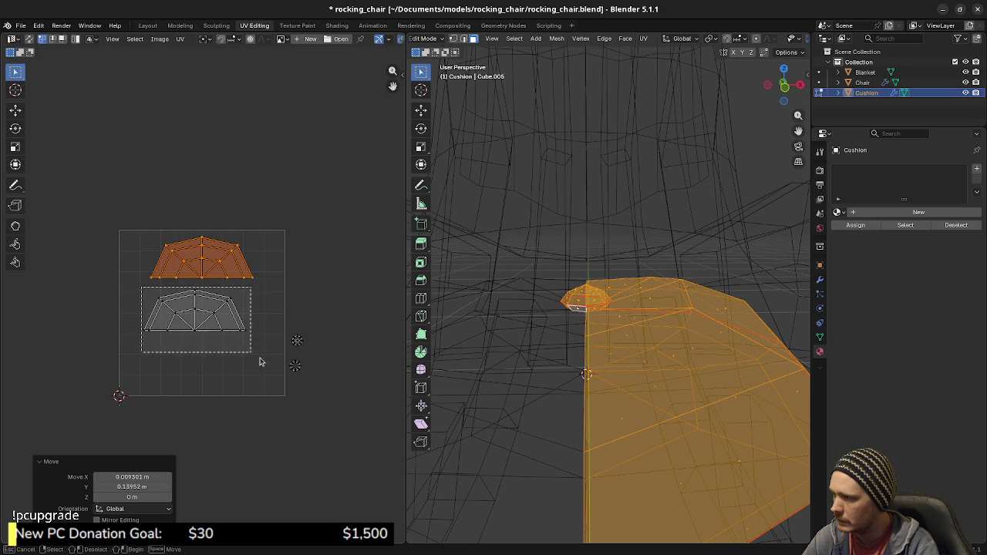
Move the lower trapezoid island to the bottom of the UV square.
left_click_drag(140, 291, 270, 367)
key("g")
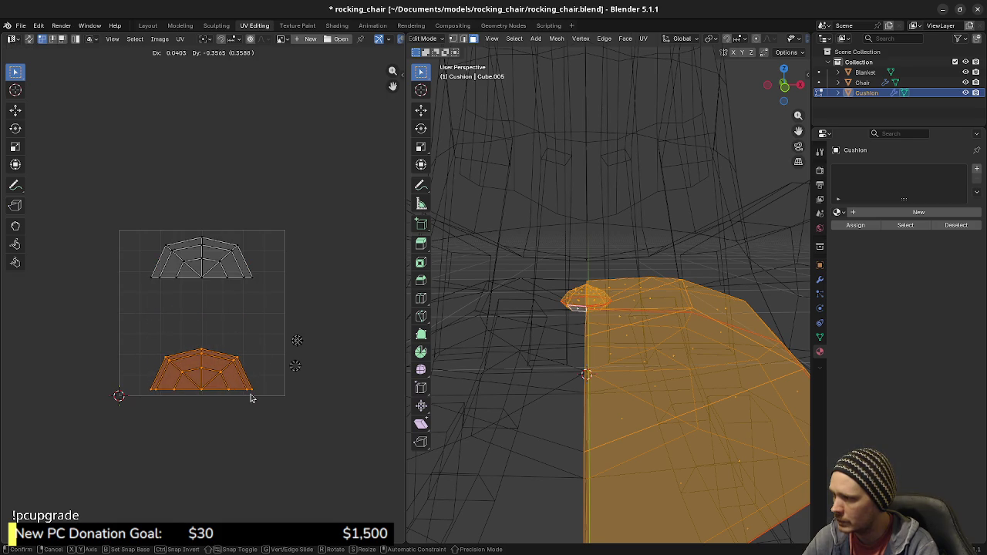
left_click(252, 393)
key("s")
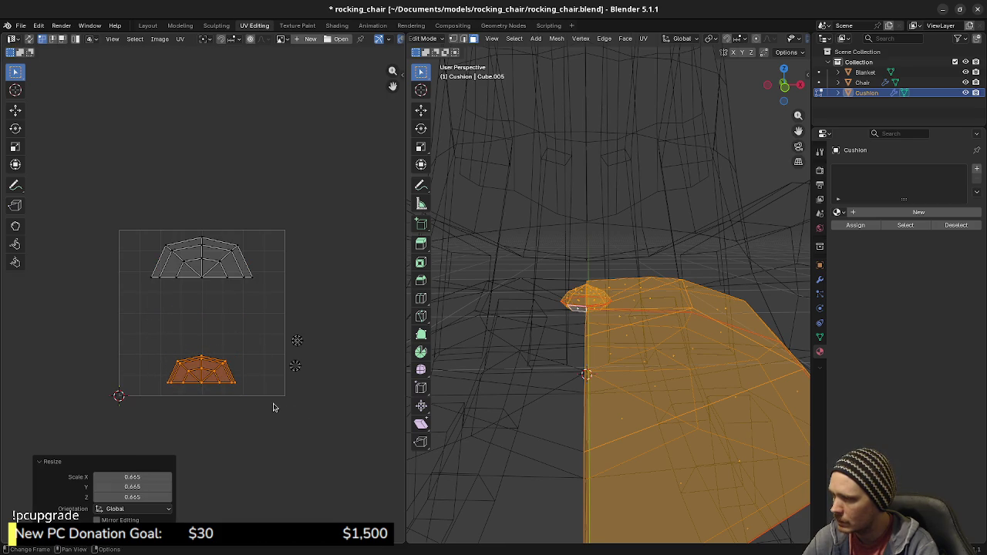
right_click(271, 406)
Enlarge the upper trapezoid island about 1.6× and shift it slightly down.
left_click_drag(124, 219, 269, 285)
key("s")
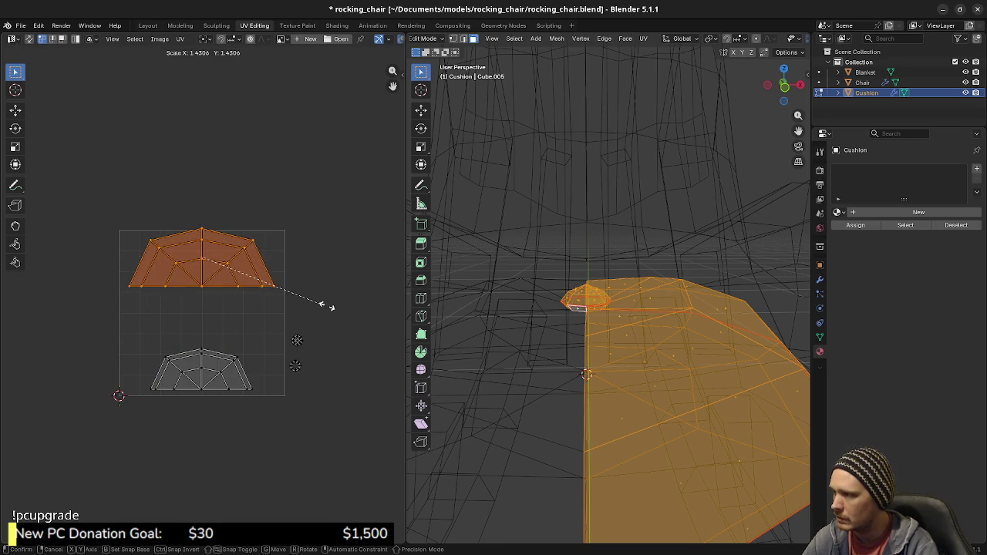
left_click(341, 307)
key("g")
key("y")
left_click(334, 307)
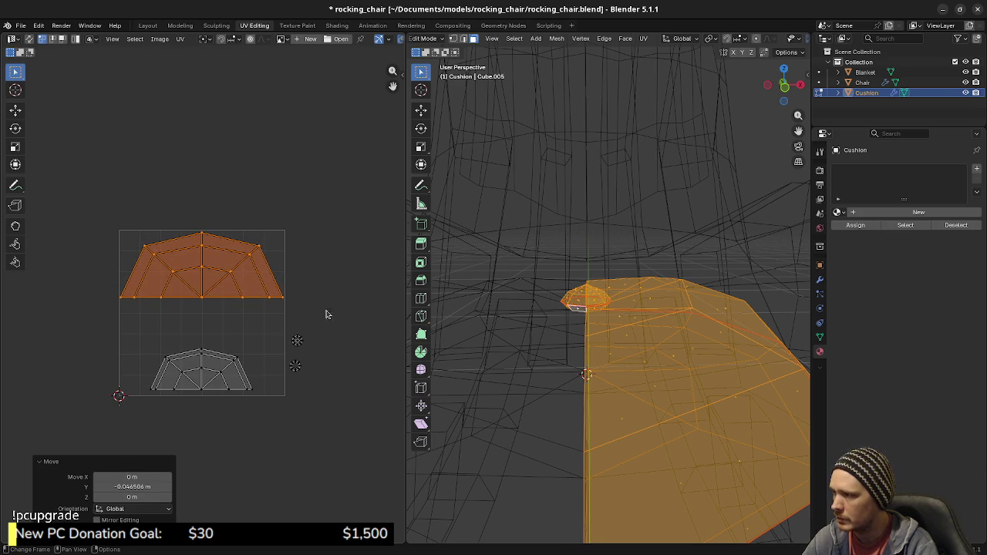
scroll(246, 319, "up", 3)
mouse_move(240, 319)
middle_mouse_down()
mouse_move(229, 346)
mouse_move(259, 343)
middle_mouse_up()
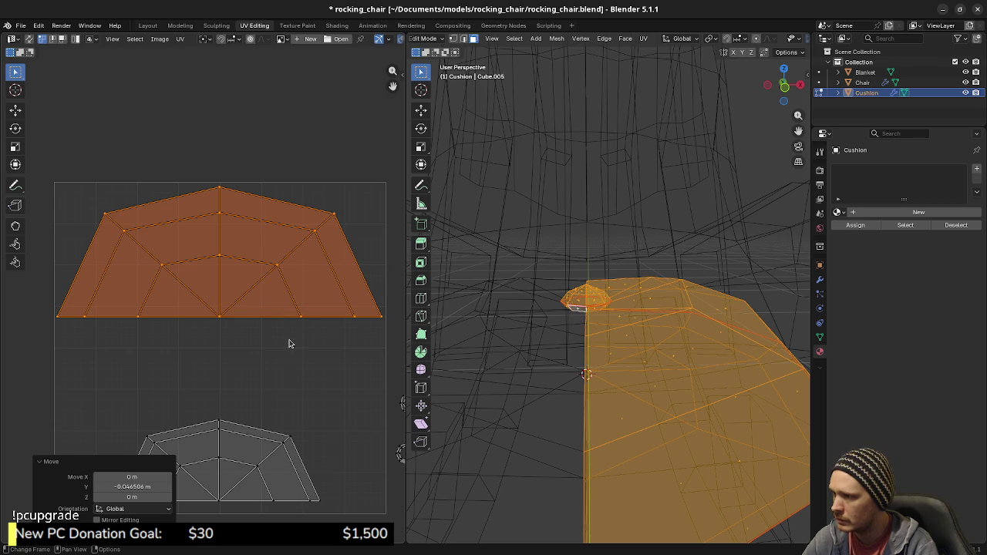
key("s")
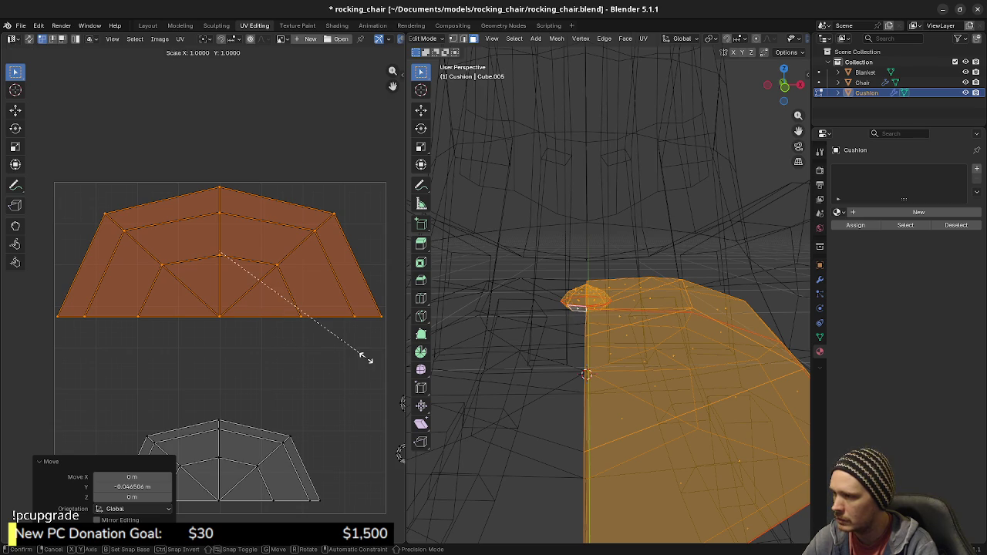
key("Escape")
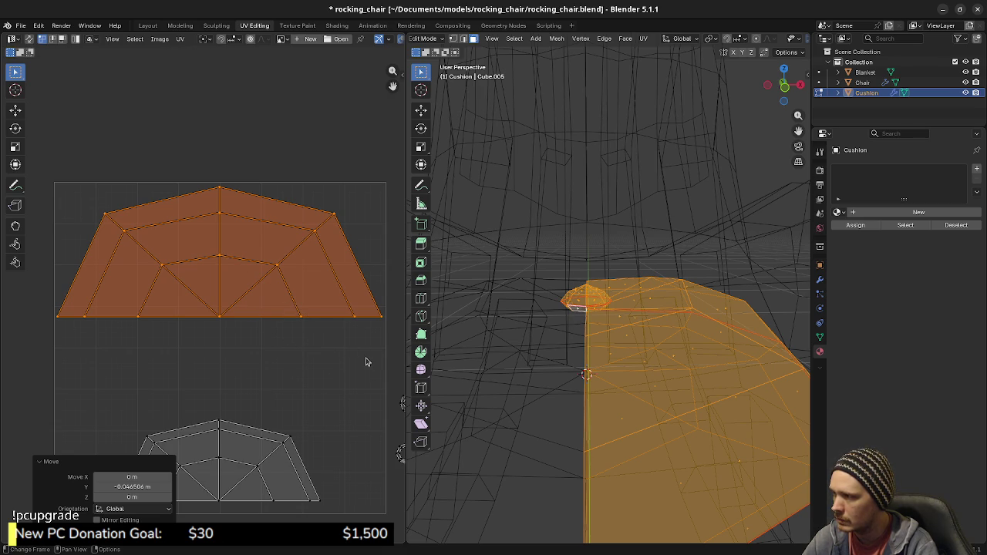
scroll(354, 367, "down", 1)
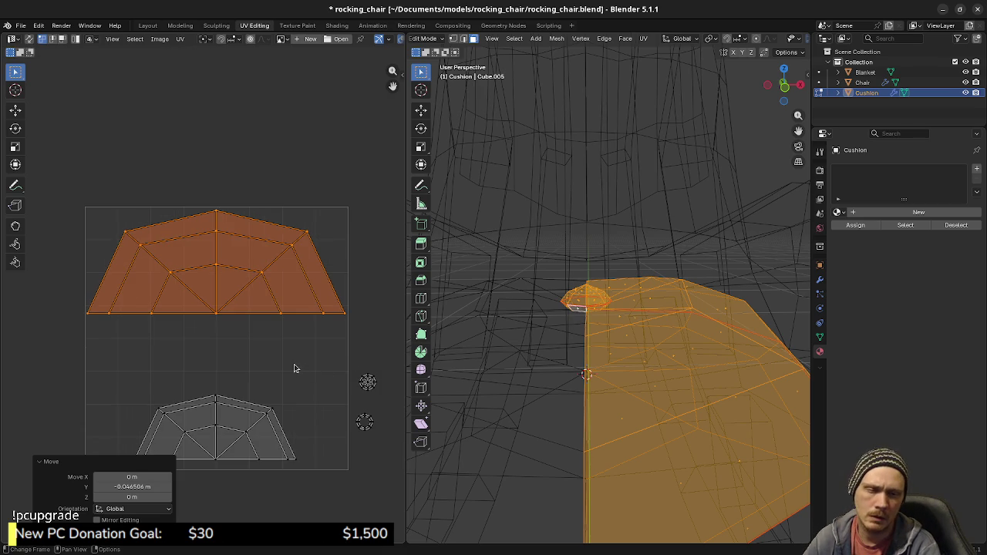
scroll(282, 376, "down", 1)
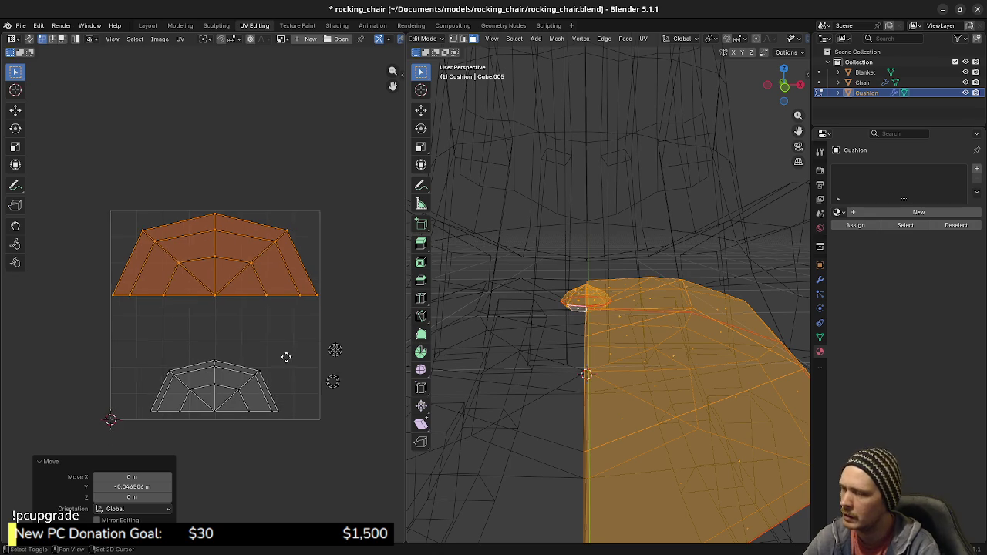
Enlarge the lower trapezoid island about 1.6× and set it against the tile's bottom edge.
left_click_drag(134, 321, 284, 419)
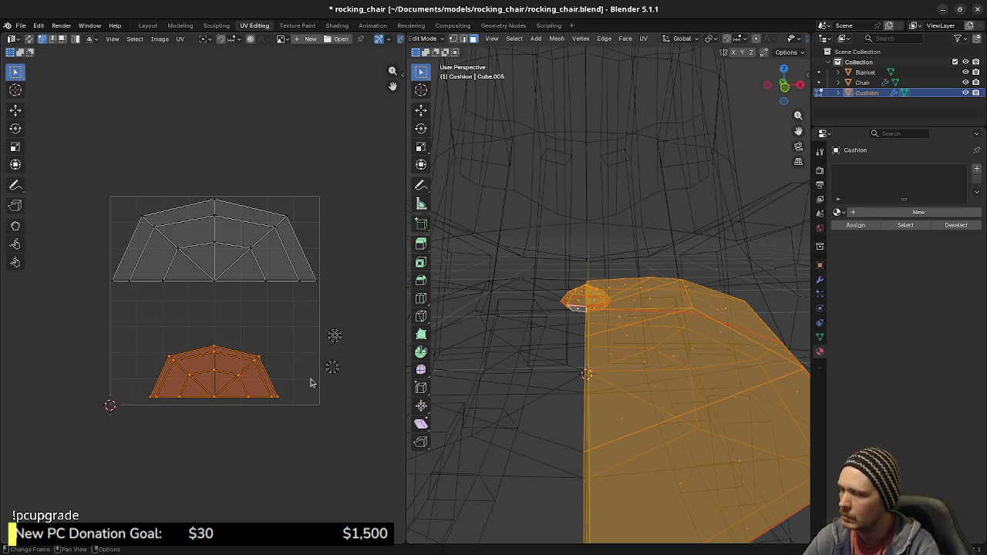
key("g")
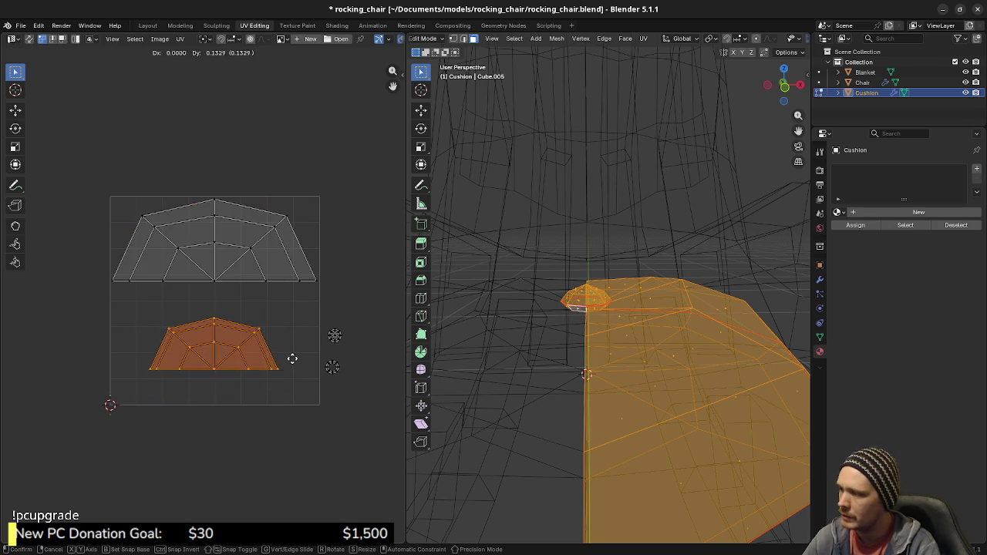
left_click(293, 358)
key("s")
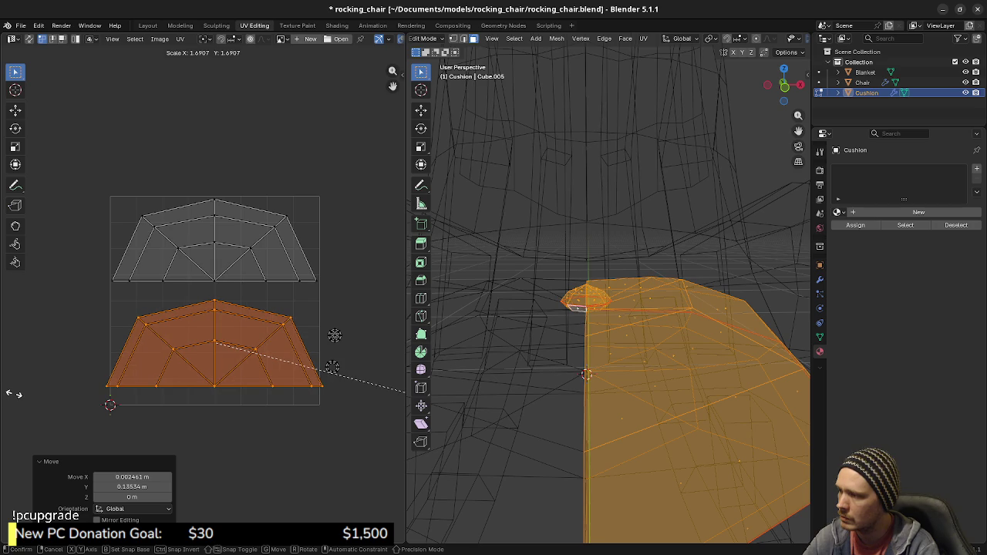
left_click(396, 390)
key("g")
key("y")
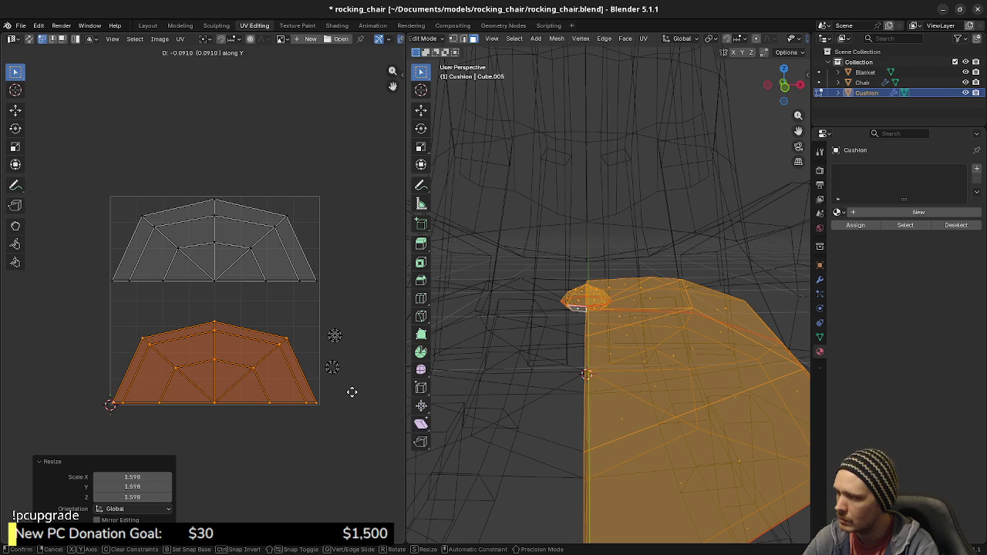
left_click(351, 391)
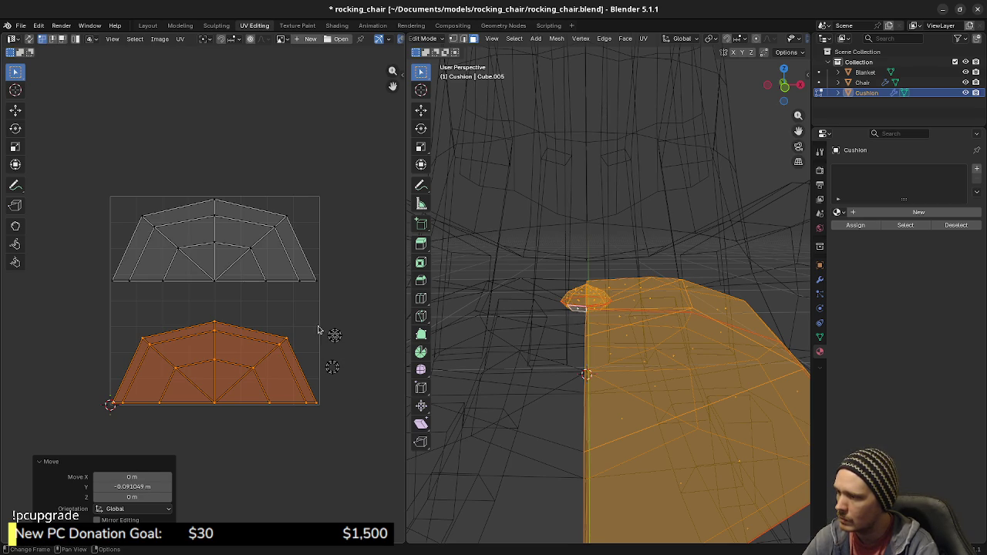
left_click_drag(317, 330, 357, 353)
Scale the tiny circular island about 3× and place it between the two trapezoids.
key("g")
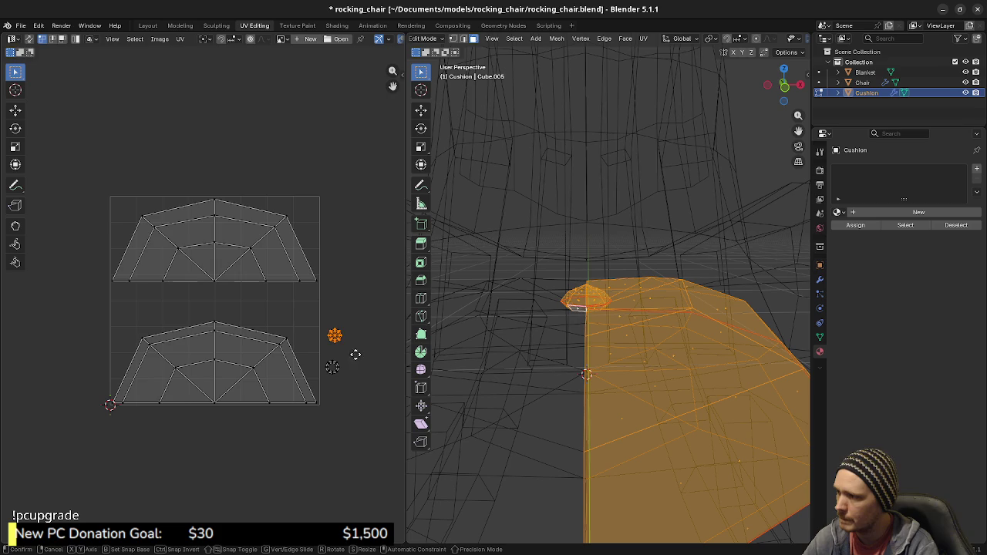
left_click(313, 335)
key("s")
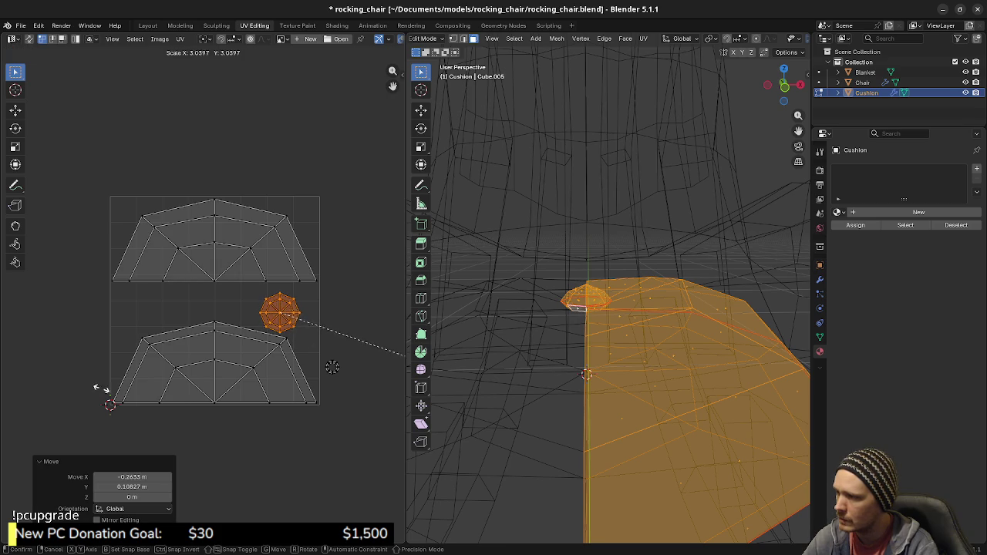
left_click(106, 394)
key("g")
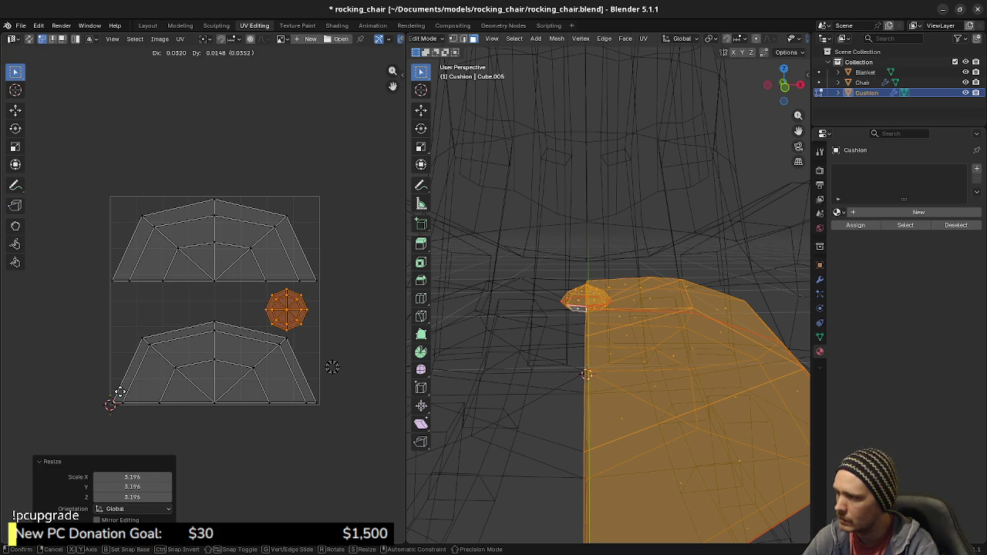
left_click(119, 393)
Bring the other tiny island inside the square, scale it about 3×, and set it beside the octagon.
left_click_drag(315, 353, 359, 386)
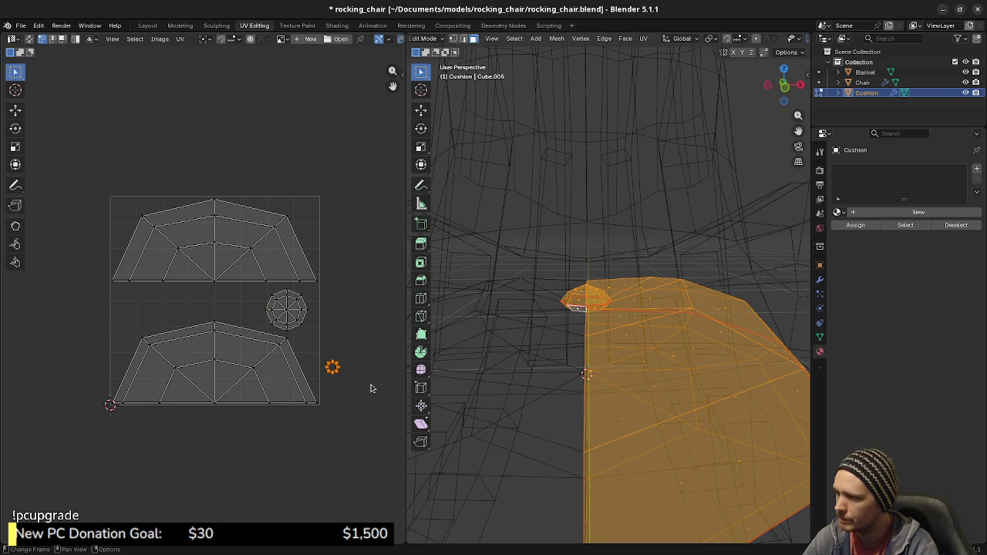
key("g")
left_click(191, 330)
key("s")
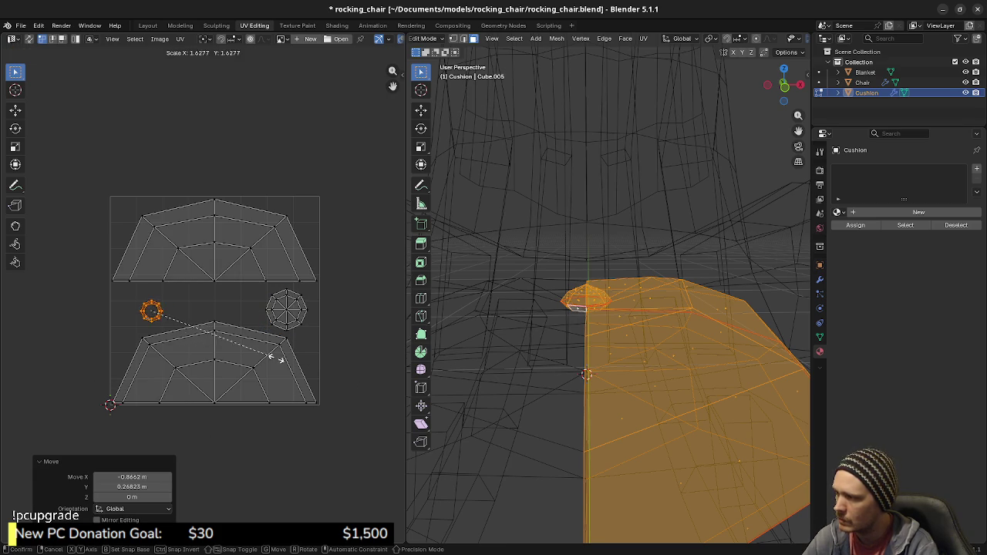
left_click(370, 385)
key("g")
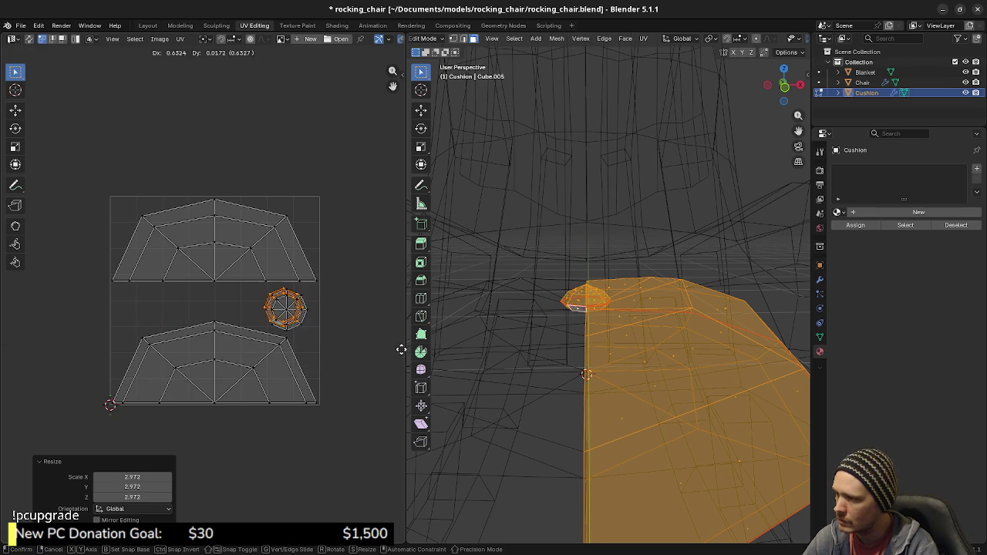
left_click(448, 360)
key("s")
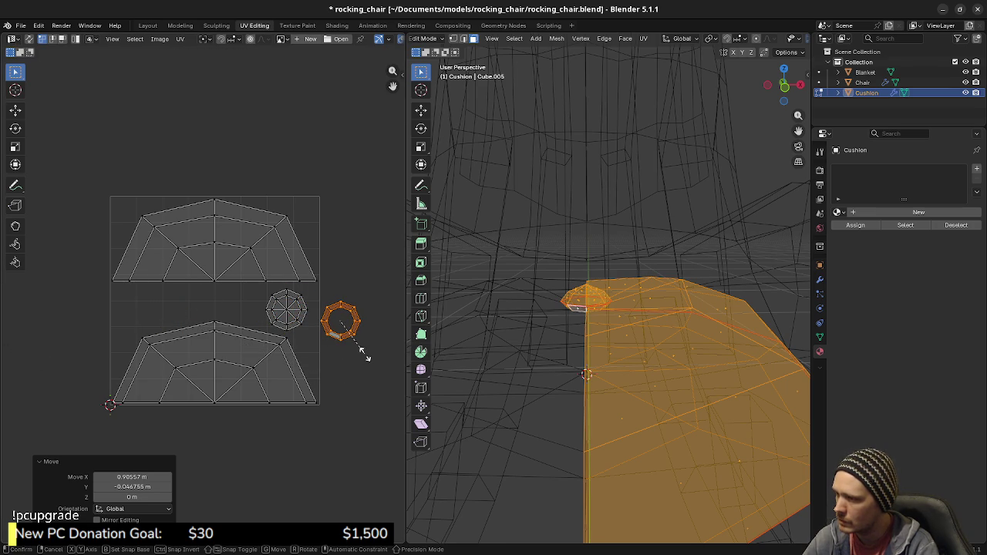
key("Escape")
Place the octagon island left and the ring island right between the trapezoids, then save rocking_chair.blend.
left_click(289, 312)
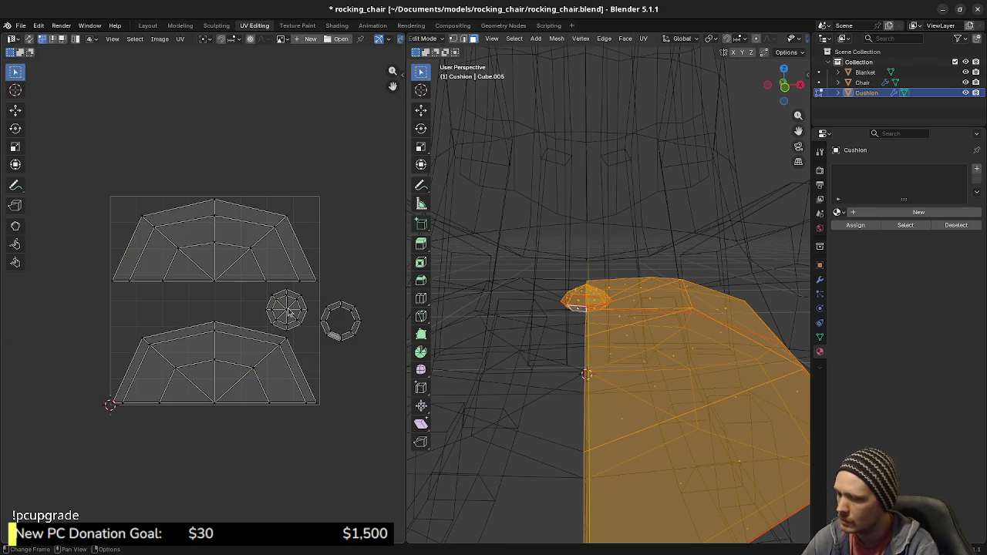
key("l")
key("g")
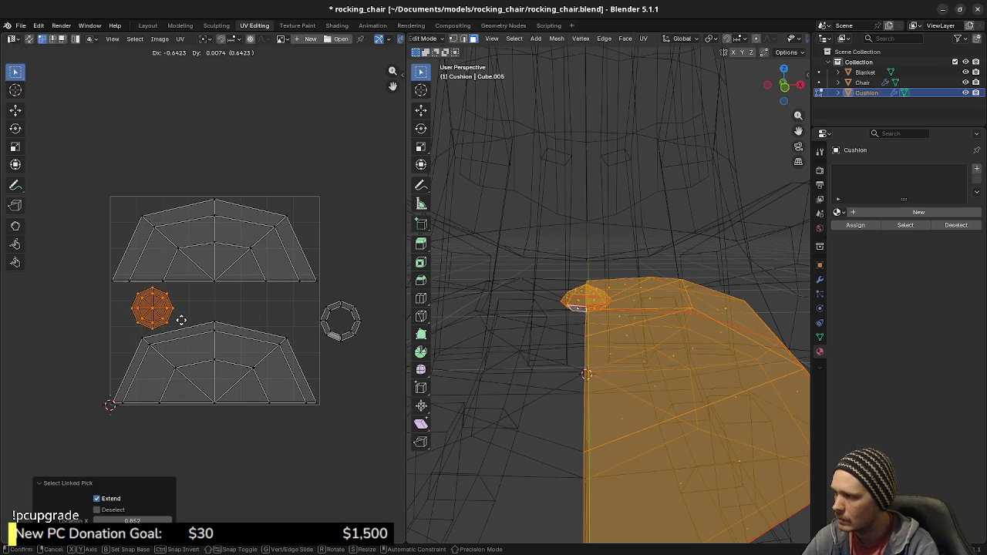
left_click(180, 320)
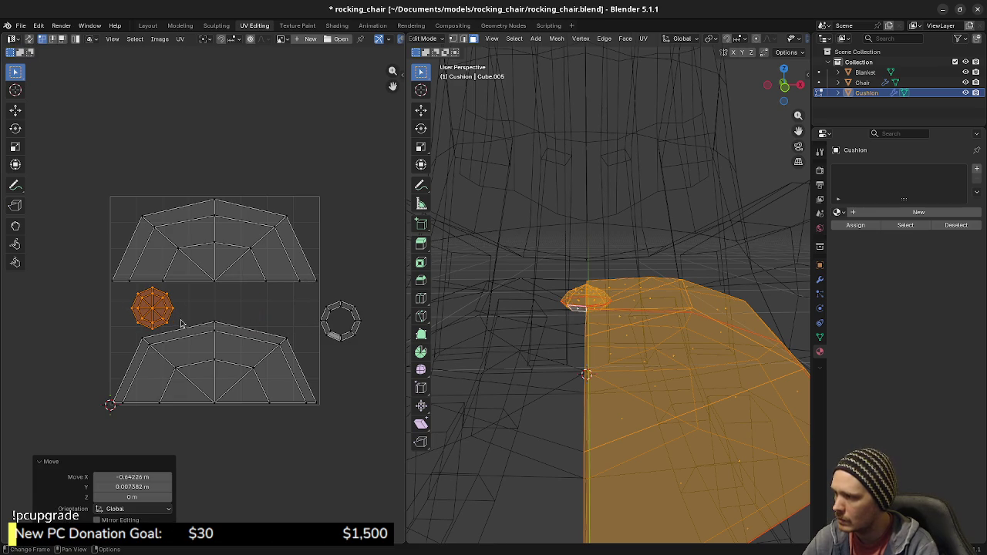
left_click(324, 311)
key("l")
key("g")
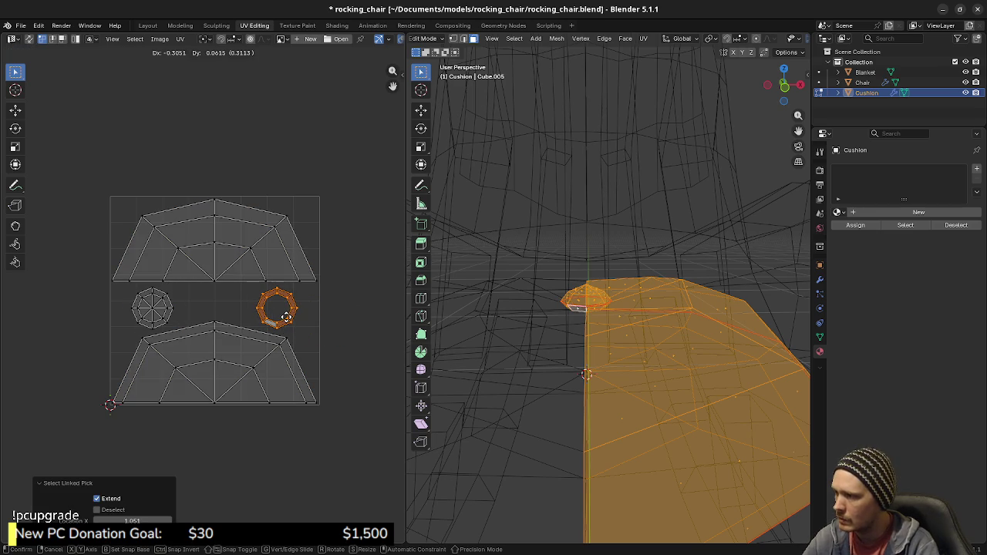
left_click(285, 320)
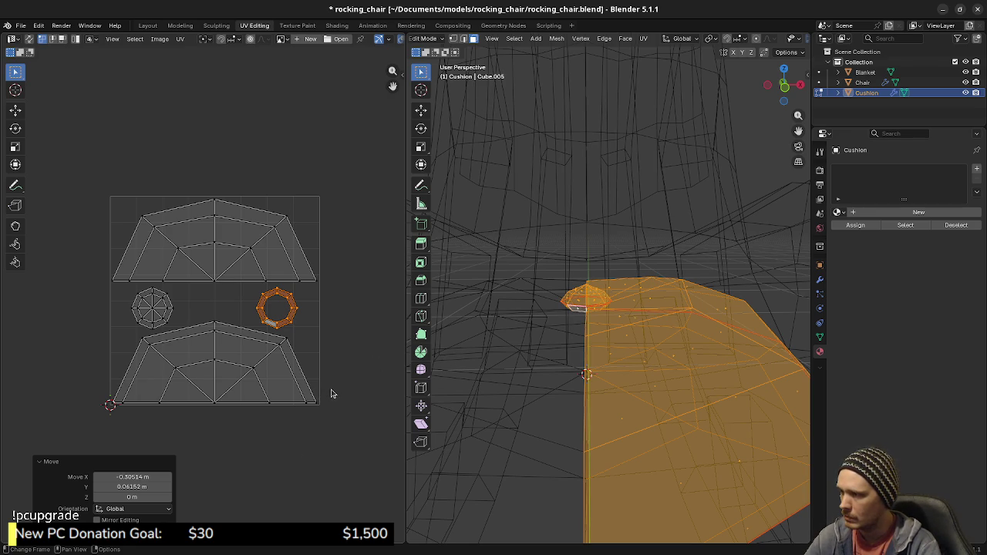
key("a")
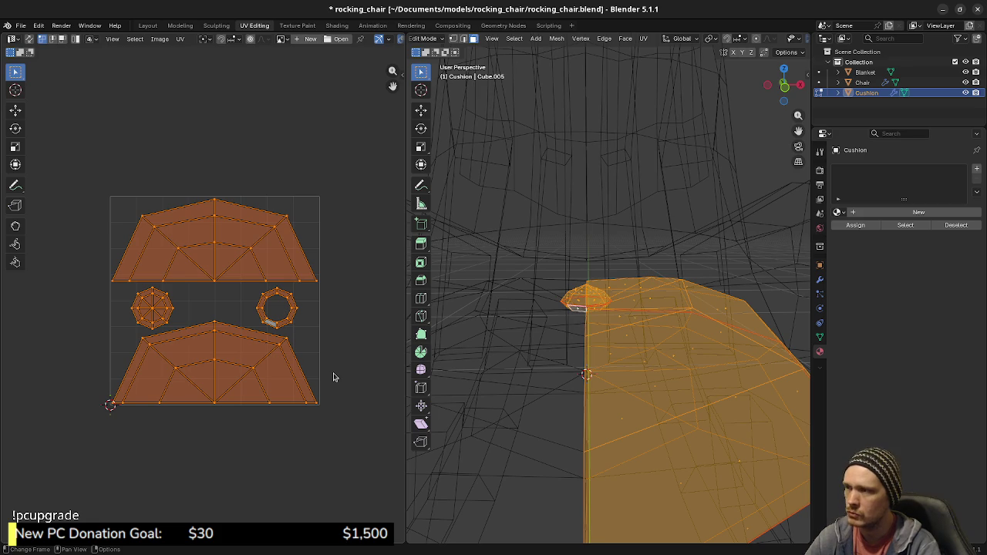
key("ctrl+s")
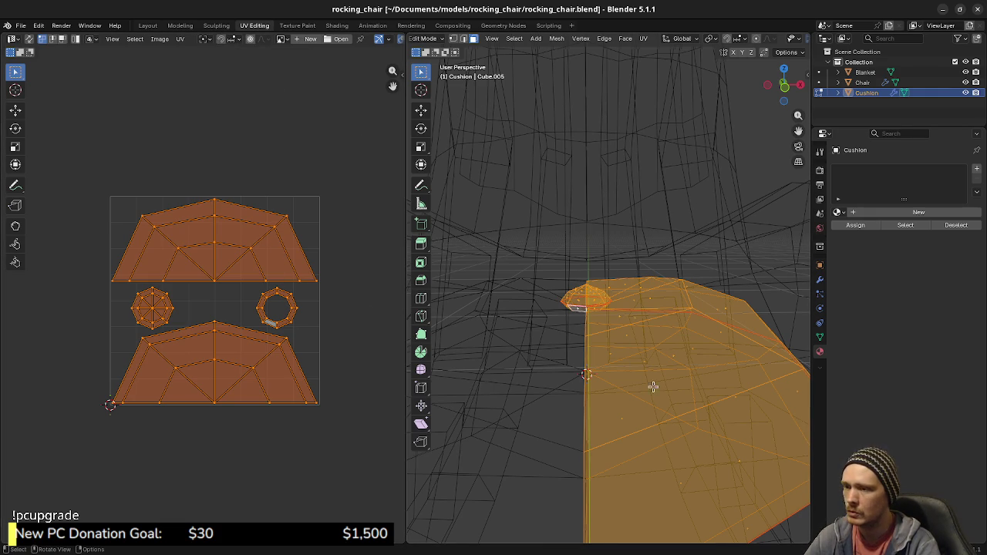
middle_click_drag(652, 386, 645, 379)
key("alt+a")
key("l")
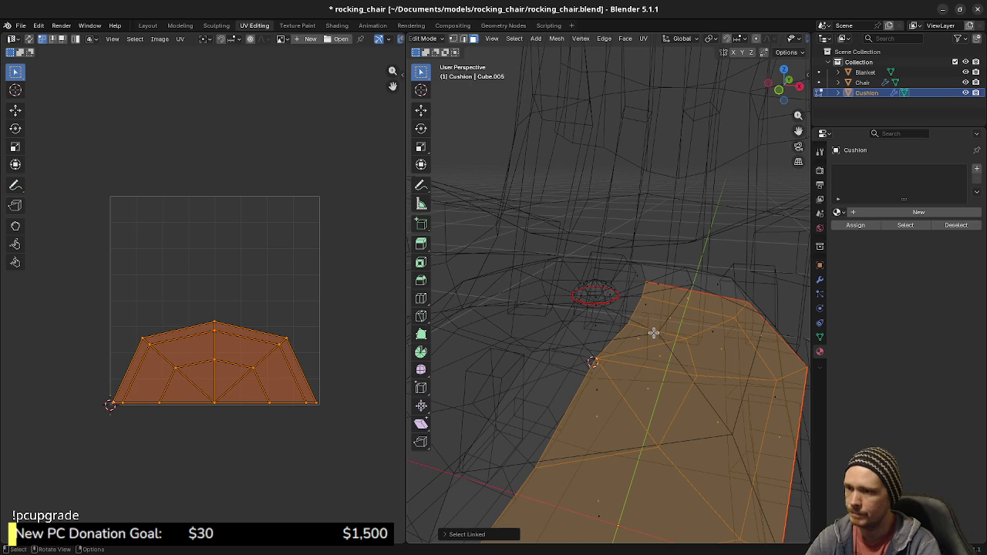
key("alt+a")
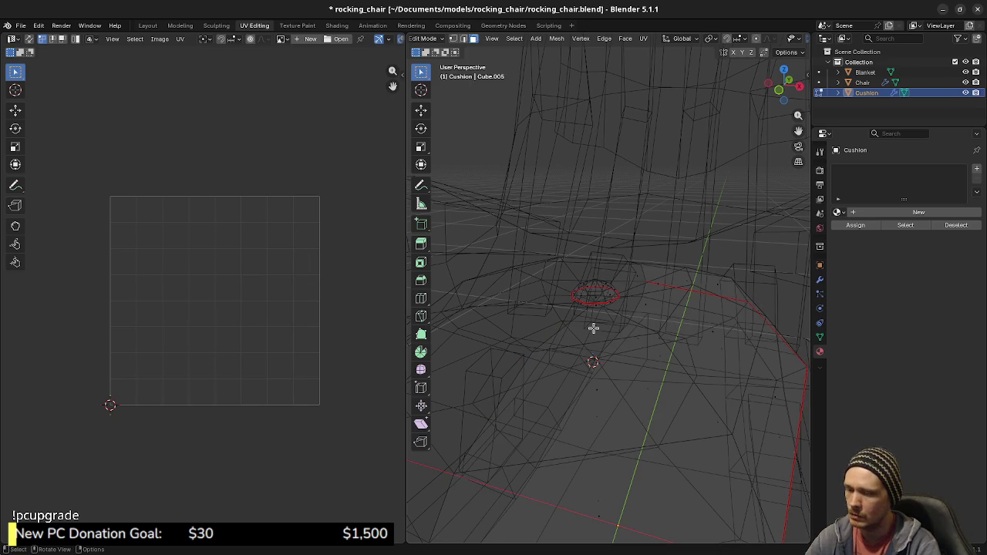
key("l")
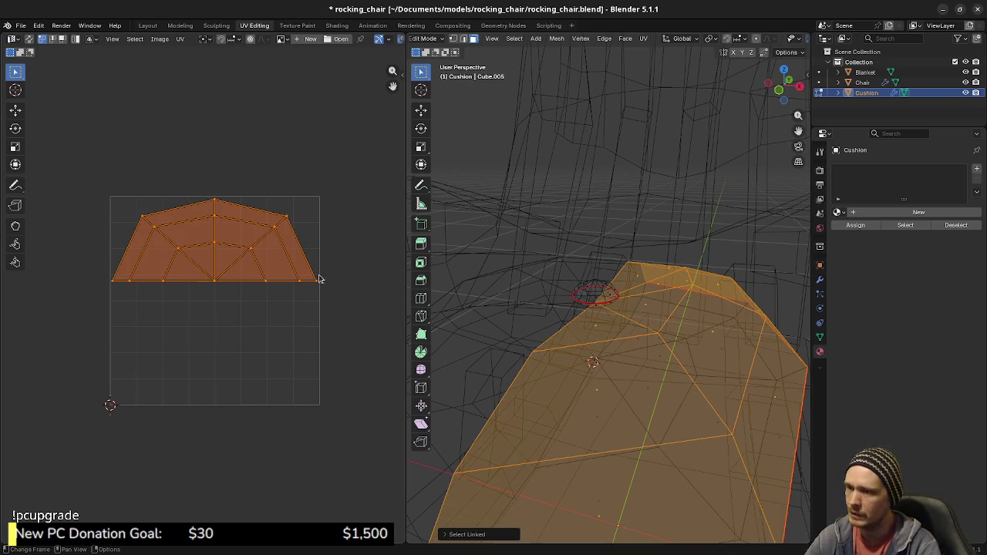
mouse_move(678, 380)
middle_mouse_down()
mouse_move(705, 392)
mouse_move(606, 363)
mouse_move(621, 381)
middle_mouse_up()
key("l")
key("alt+a")
key("l")
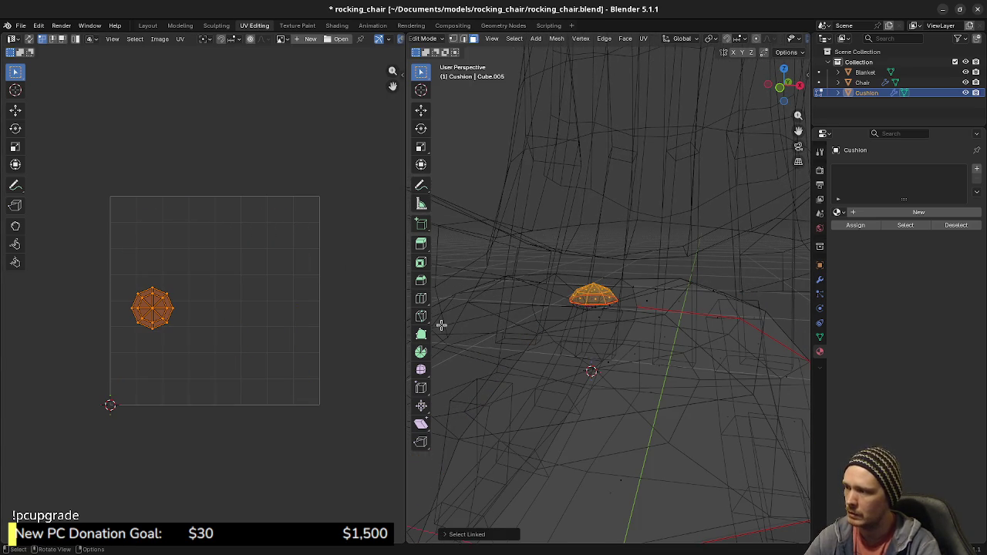
key("alt+a")
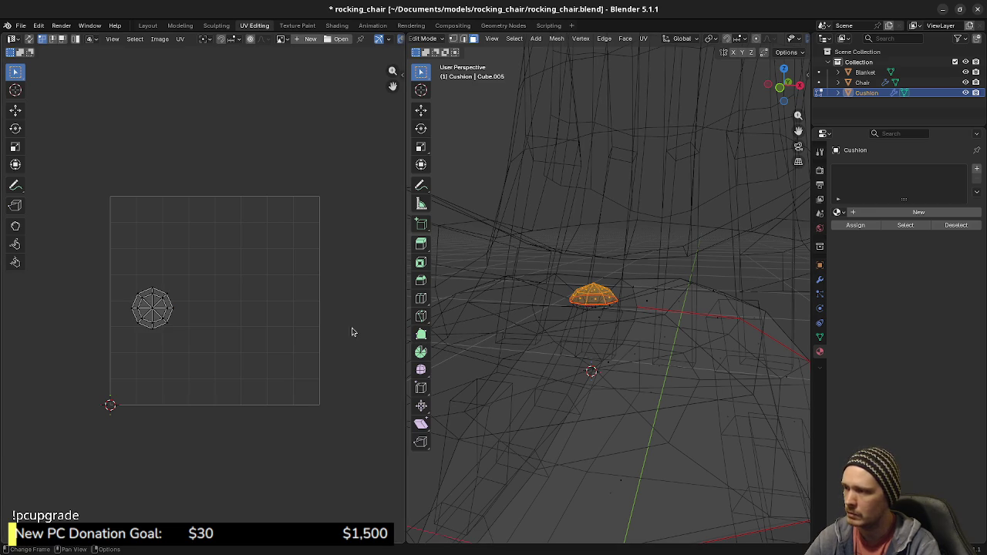
key("l")
key("alt+a")
key("ctrl+z")
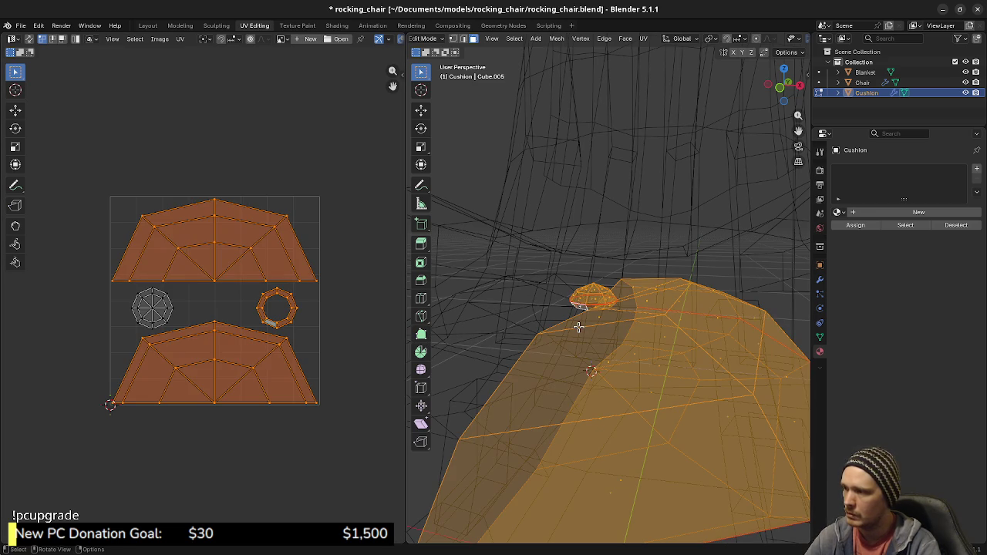
key("ctrl+s")
middle_click_drag(558, 328, 577, 334)
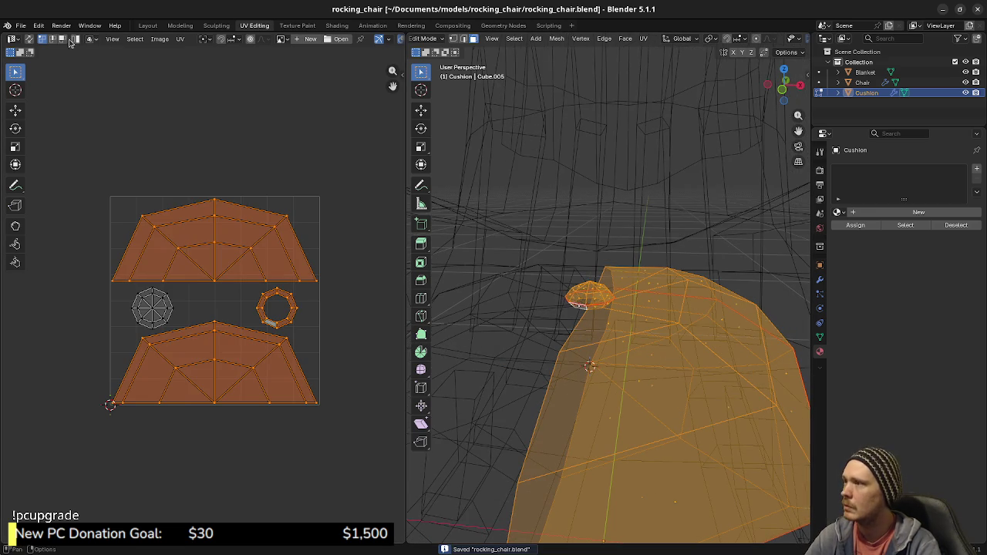
left_click(159, 39)
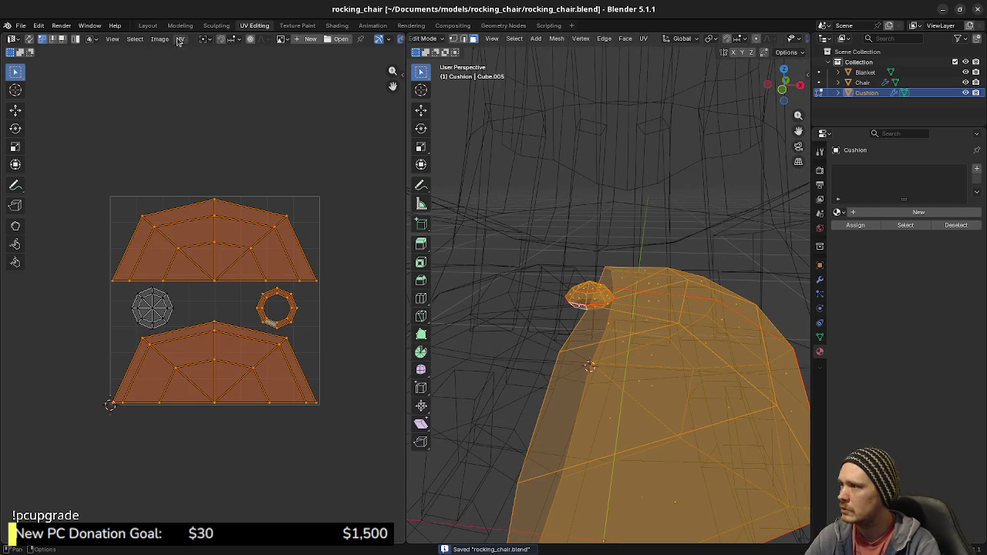
Export the cushion's UV layout as an image via UV > Export UV Layout.
left_click(180, 39)
left_click(212, 399)
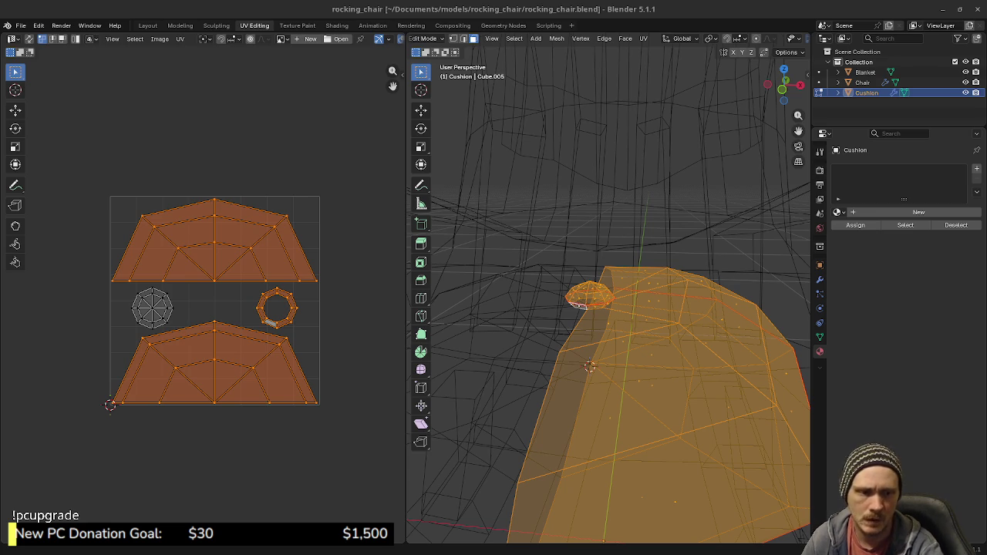
left_click(180, 39)
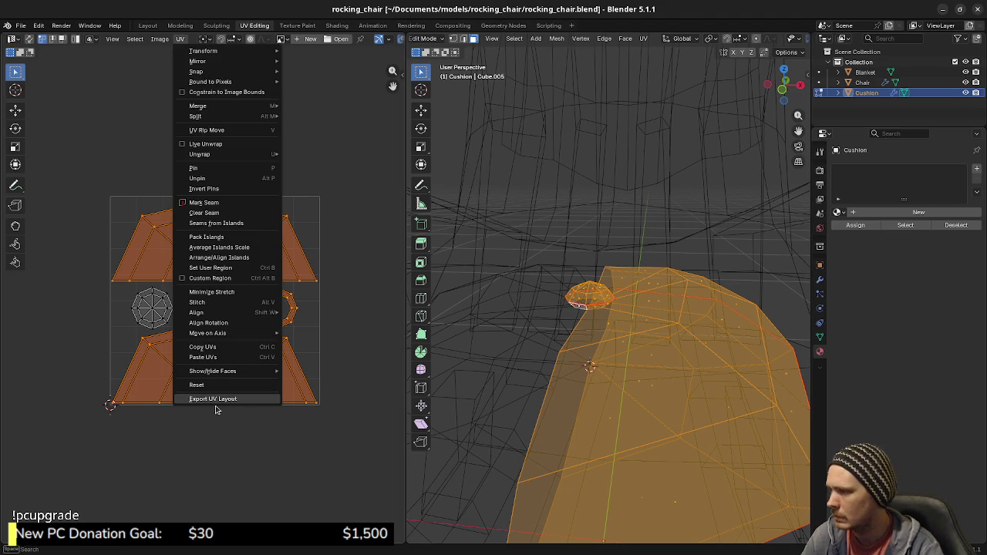
left_click(217, 399)
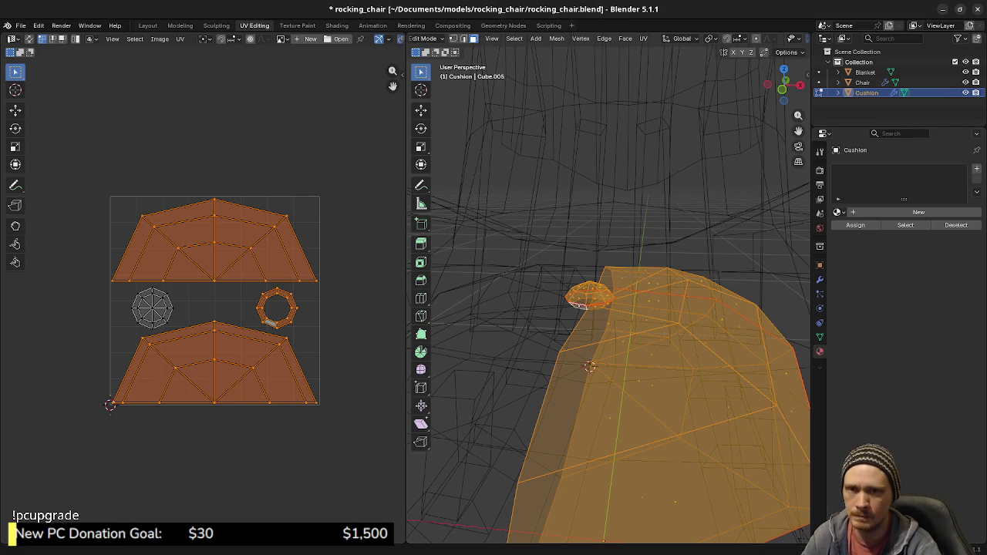
key("alt+Tab")
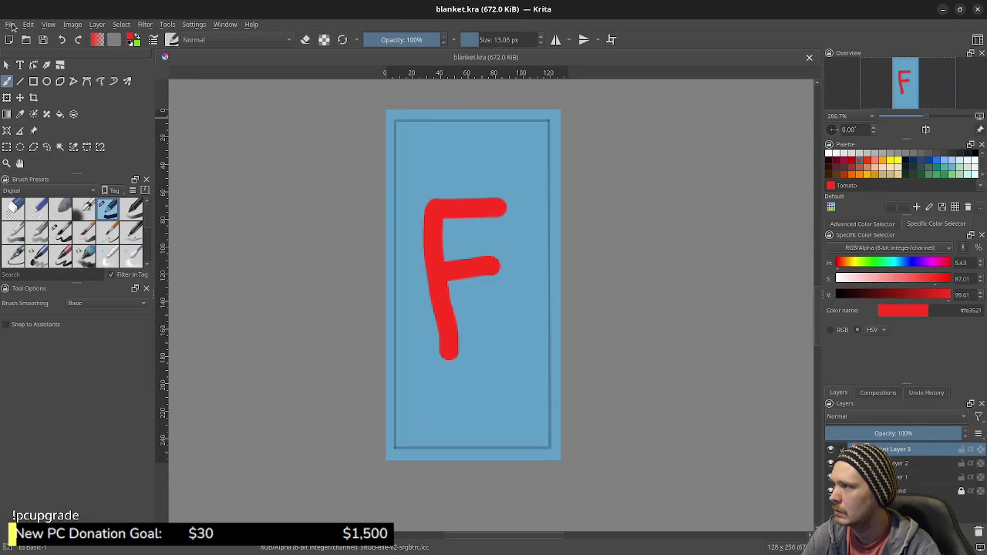
left_click(11, 25)
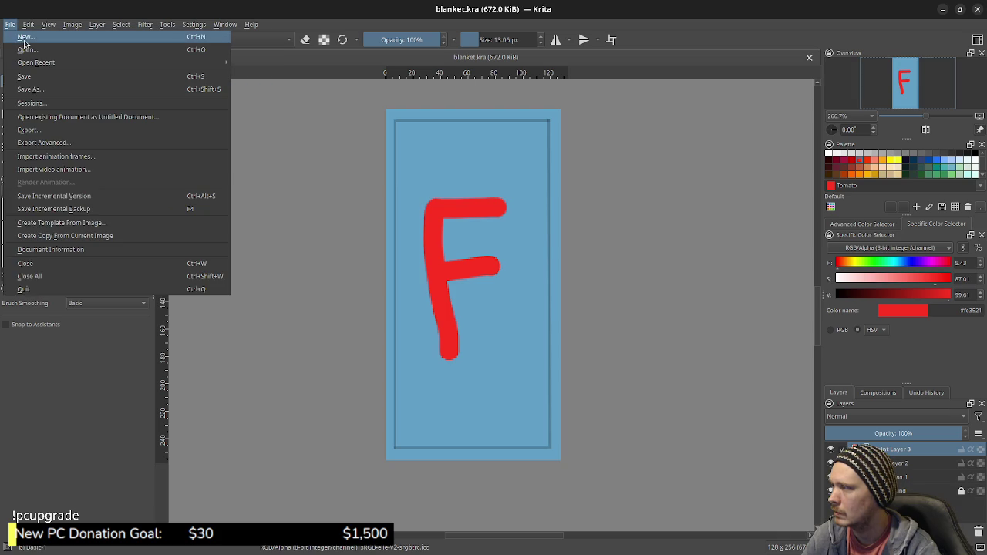
left_click(171, 116)
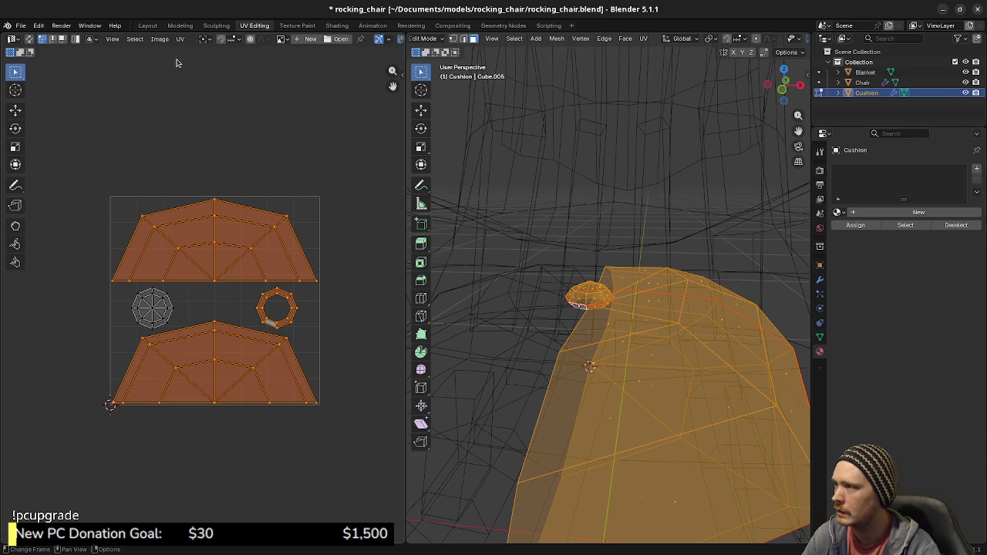
left_click(162, 40)
mouse_move(180, 38)
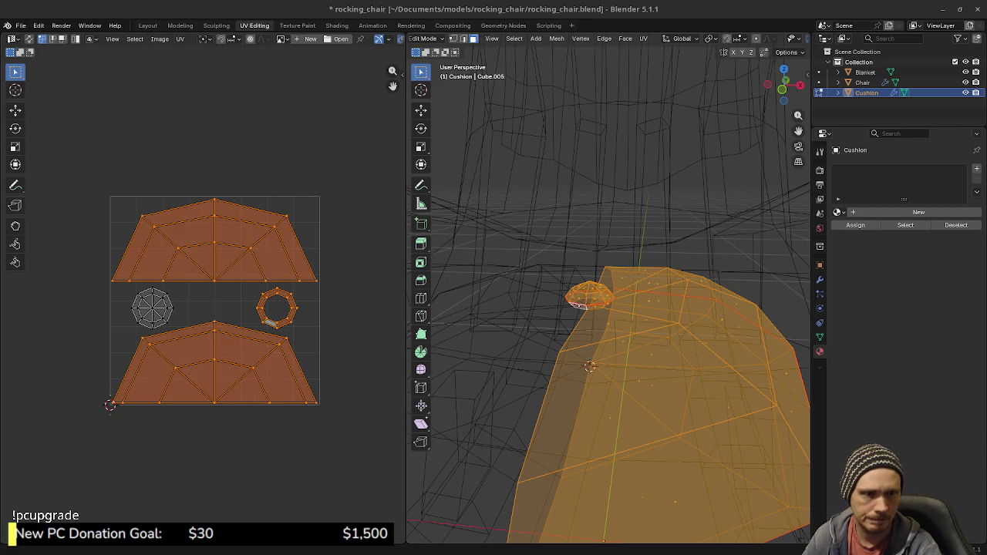
Save rocking_chair.blend and bring Krita with blanket.kra to the front.
key("g")
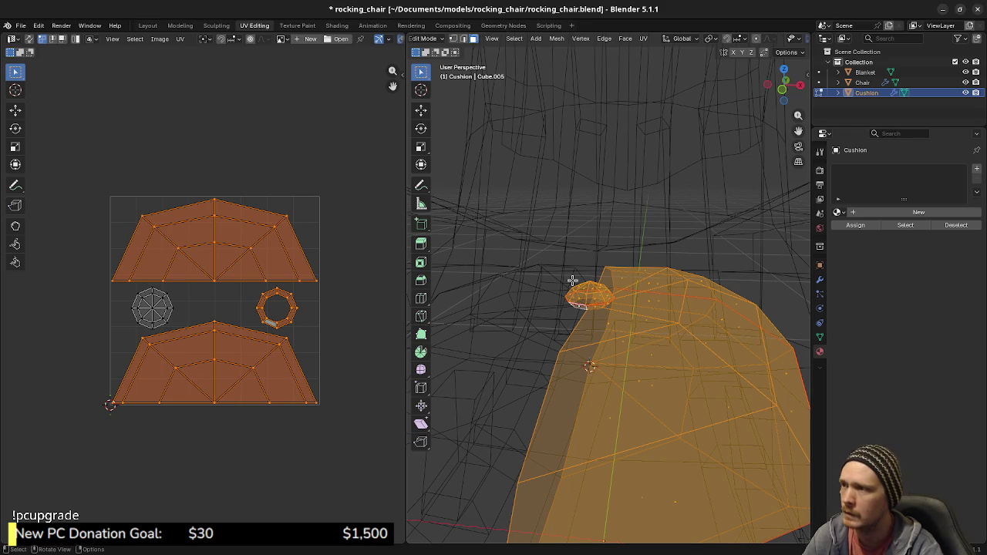
key("ctrl+s")
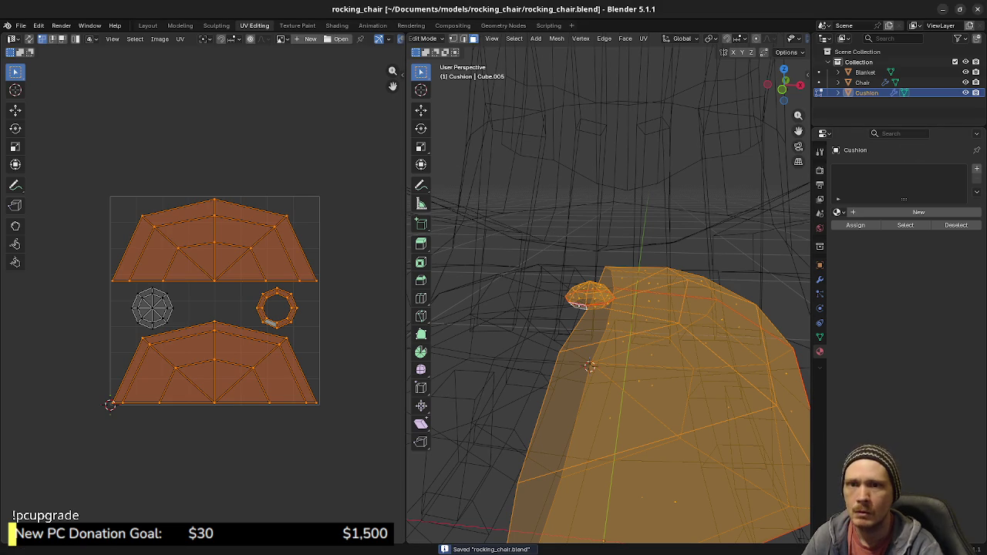
key("alt+Tab")
left_click(10, 24)
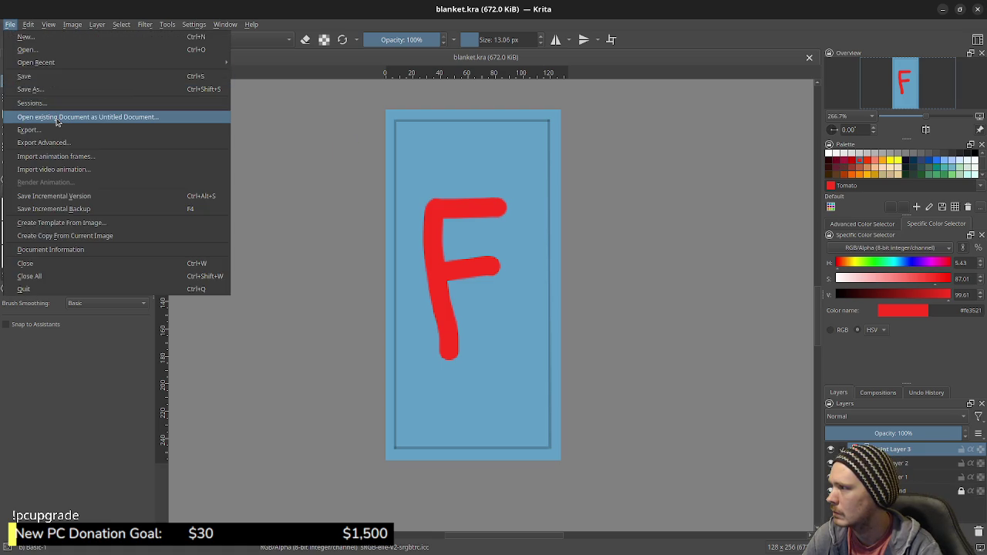
Open cushion_uv_layout.png in Krita and add Paint Layer 1 above it.
left_click(27, 49)
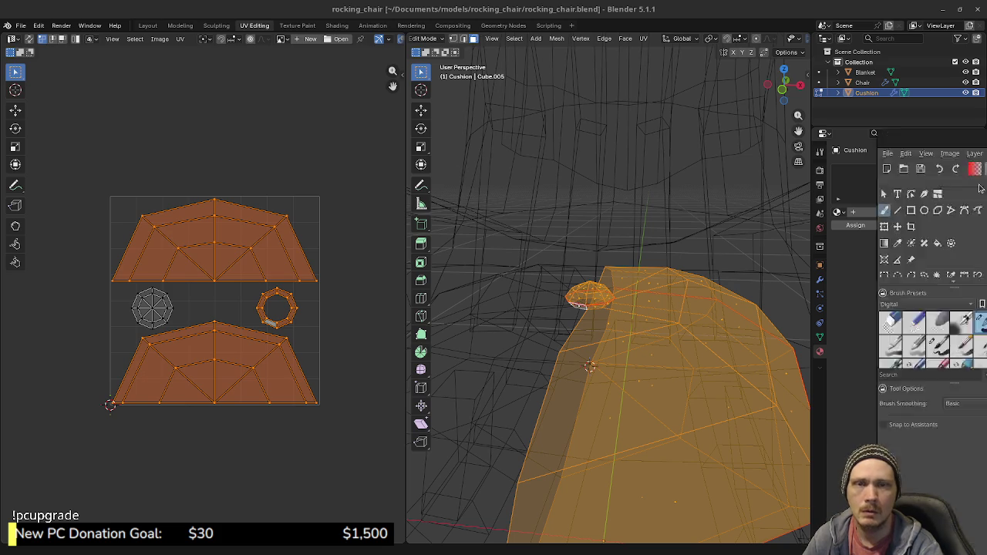
key("alt+Tab")
key("Insert")
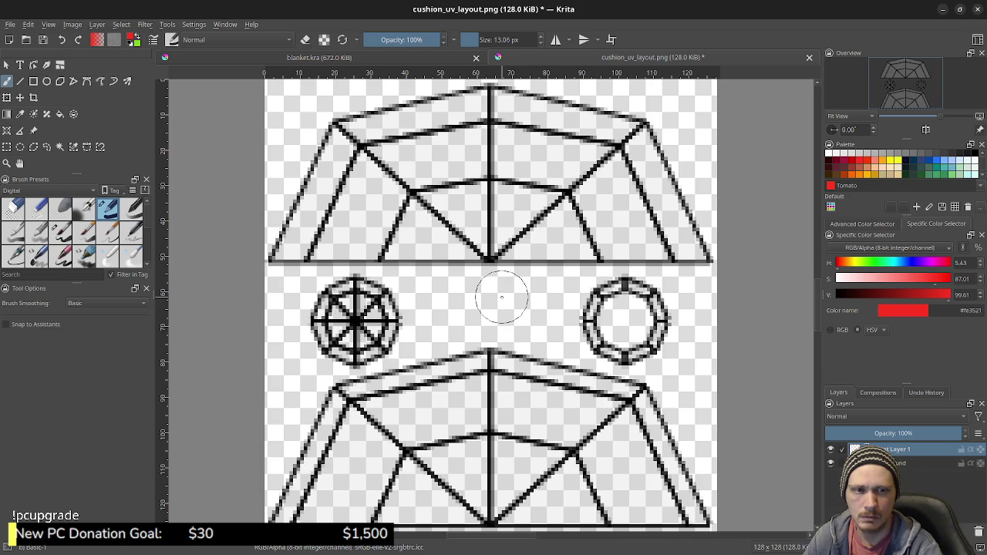
Switch Blender's viewport to solid shading and orbit around the rocking chair.
key("alt+Tab")
scroll(626, 266, "down", 3)
key("z")
left_click(663, 266)
key("alt+a")
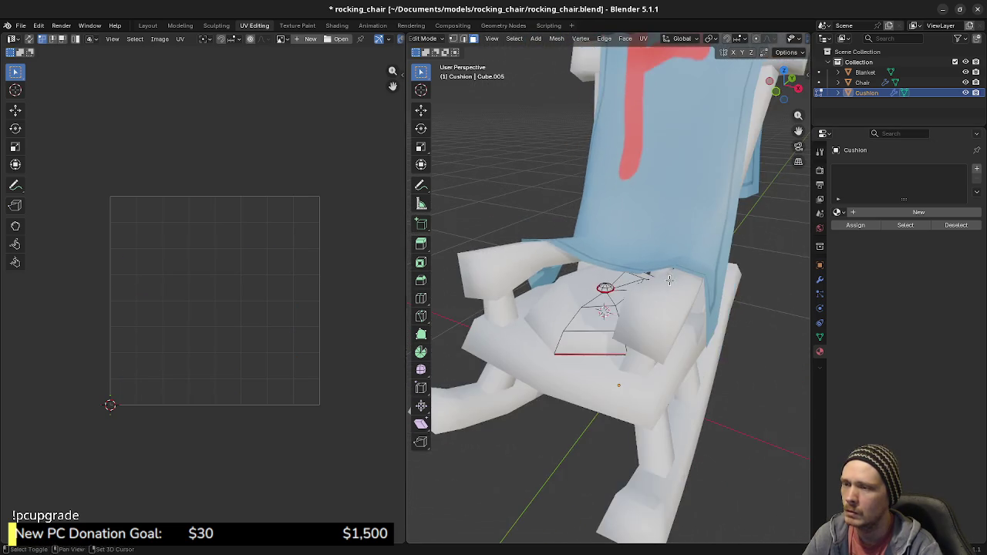
middle_click_drag(668, 280, 653, 267)
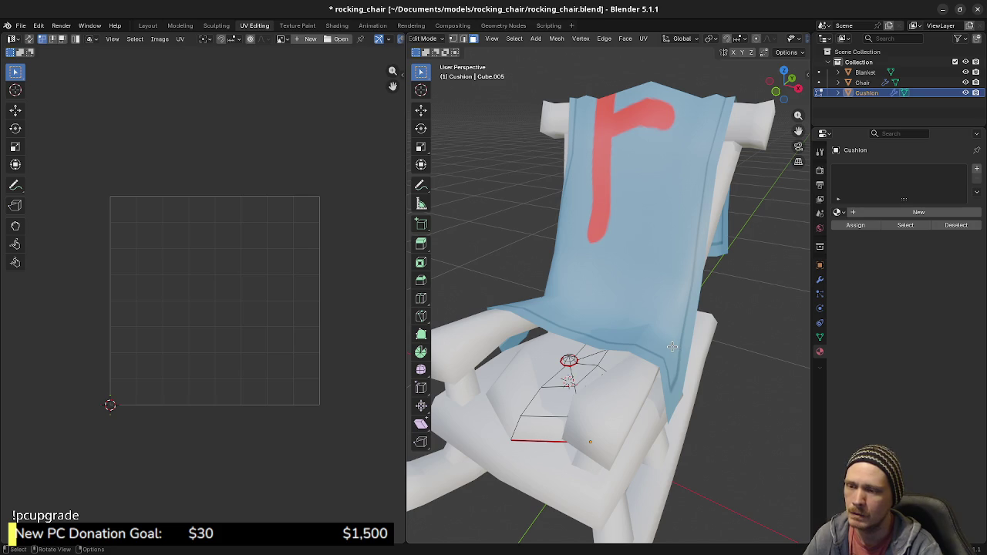
mouse_move(670, 345)
middle_mouse_down()
mouse_move(665, 302)
mouse_move(630, 362)
middle_mouse_up()
Edit the Blanket and orbit around it to inspect its F texture.
key("alt+q")
key("a")
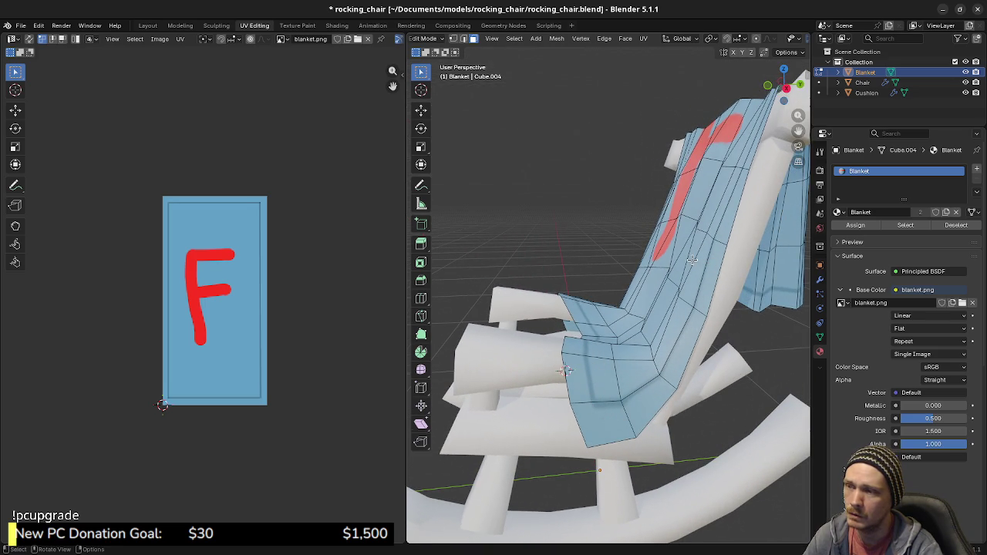
middle_click_drag(565, 371, 565, 264)
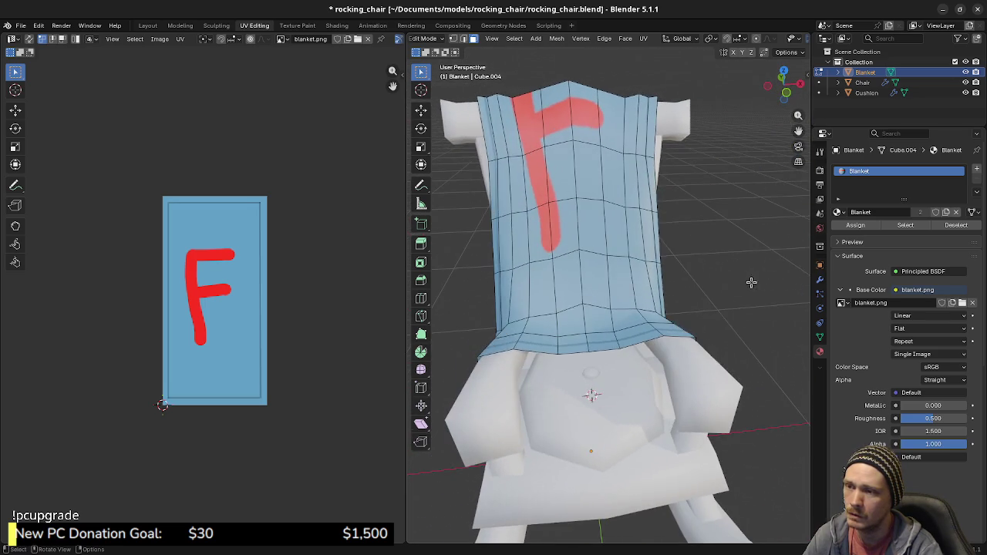
mouse_move(565, 264)
middle_mouse_down()
mouse_move(716, 254)
mouse_move(666, 256)
mouse_move(571, 288)
mouse_move(625, 293)
mouse_move(655, 355)
middle_mouse_up()
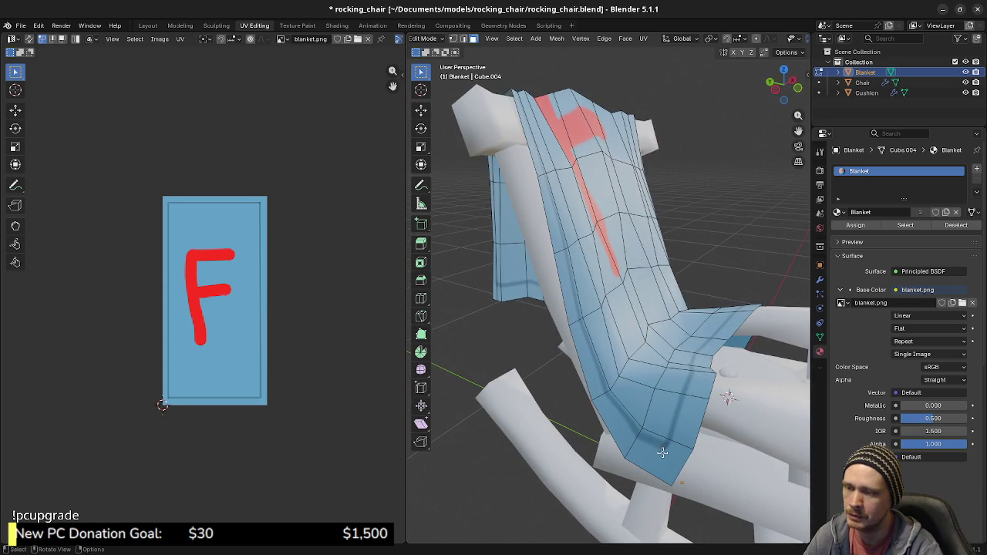
mouse_move(643, 393)
middle_mouse_down()
mouse_move(652, 357)
mouse_move(732, 380)
middle_mouse_up()
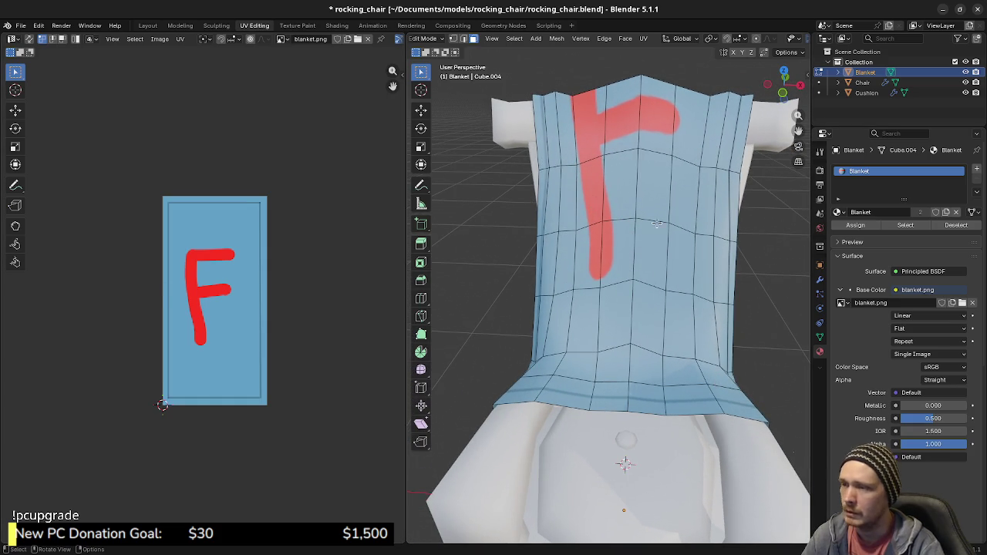
Return to object mode with the Cushion selected, then set Krita's hue to purple (280).
key("Tab")
left_click(664, 419)
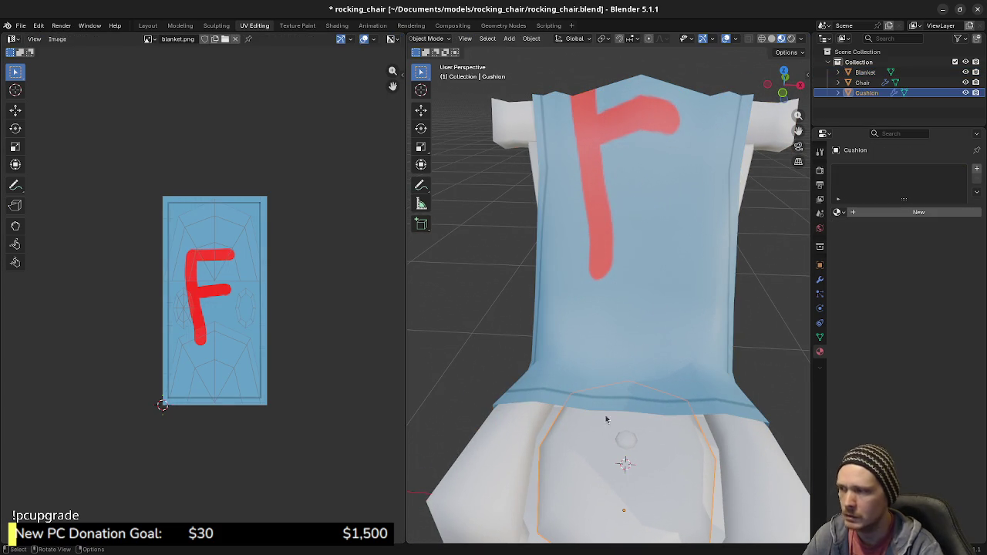
key("alt+Tab")
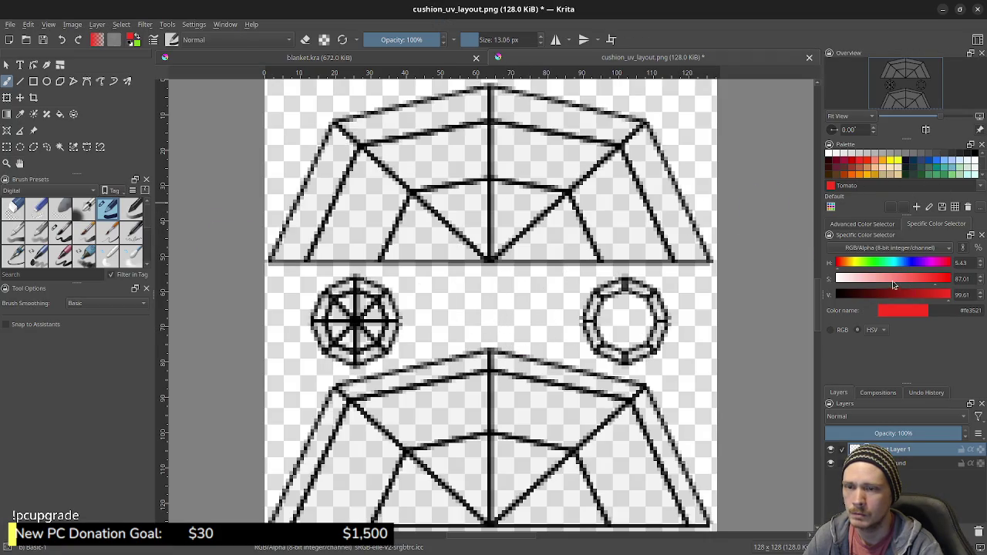
left_click_drag(902, 263, 927, 262)
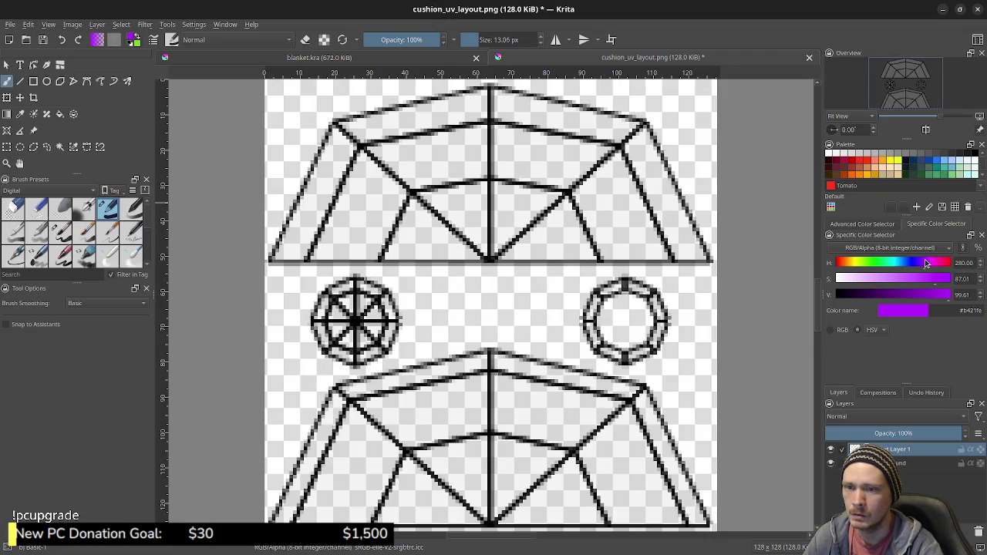
Soften the purple to saturation 34 and value 74, giving #a77dbd.
left_click(935, 298)
left_click(897, 278)
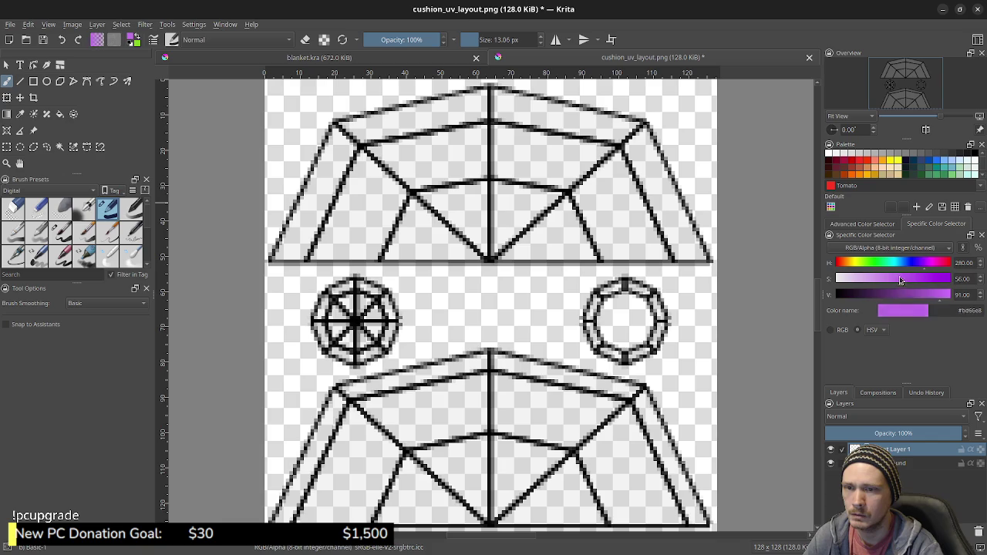
left_click(933, 295)
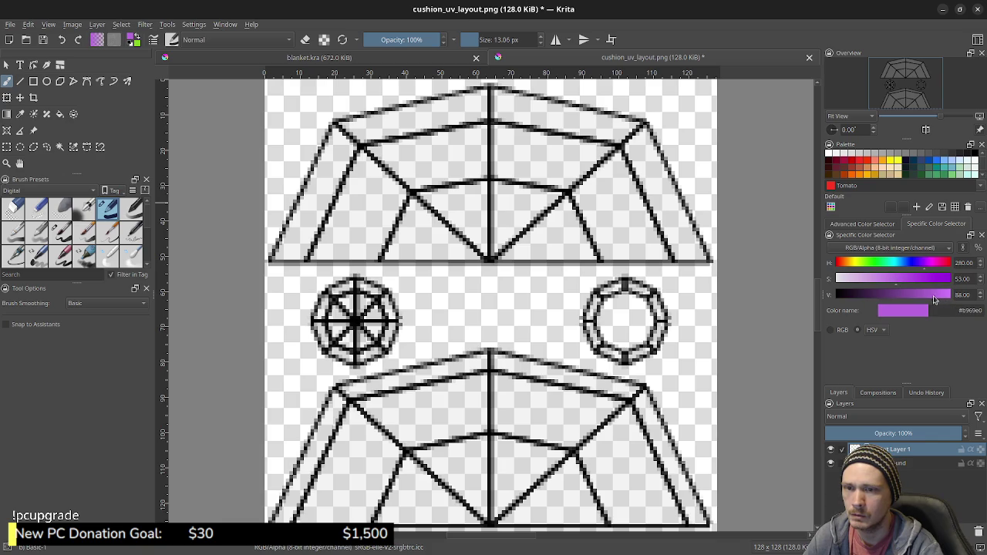
left_click(883, 278)
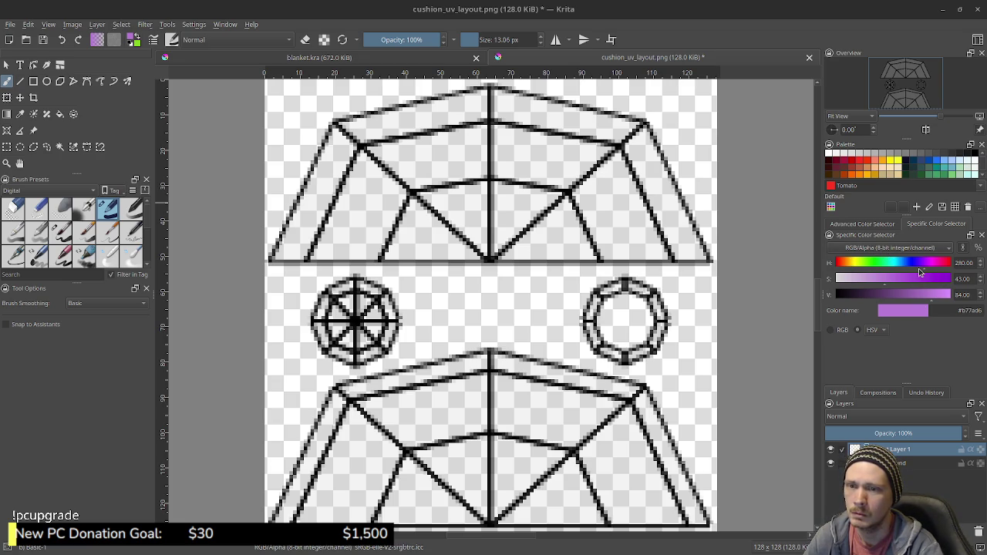
left_click(921, 295)
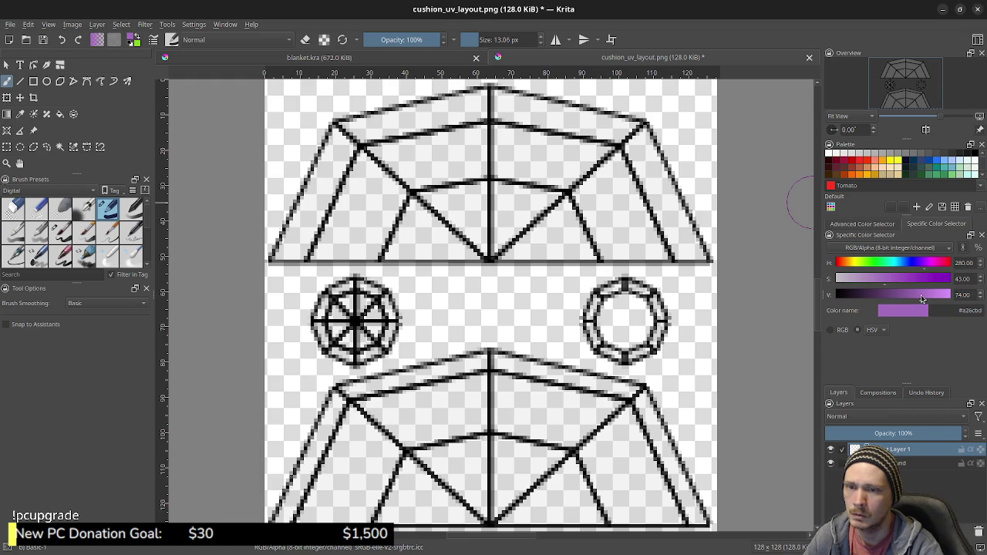
left_click(875, 278)
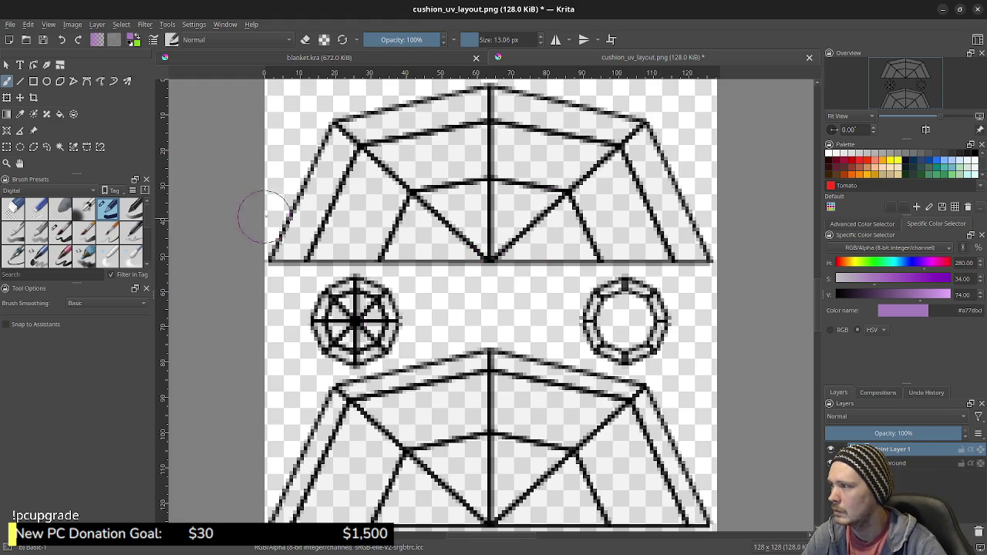
Move the Background line-art layer above Paint Layer 1.
left_click_drag(369, 198, 375, 202)
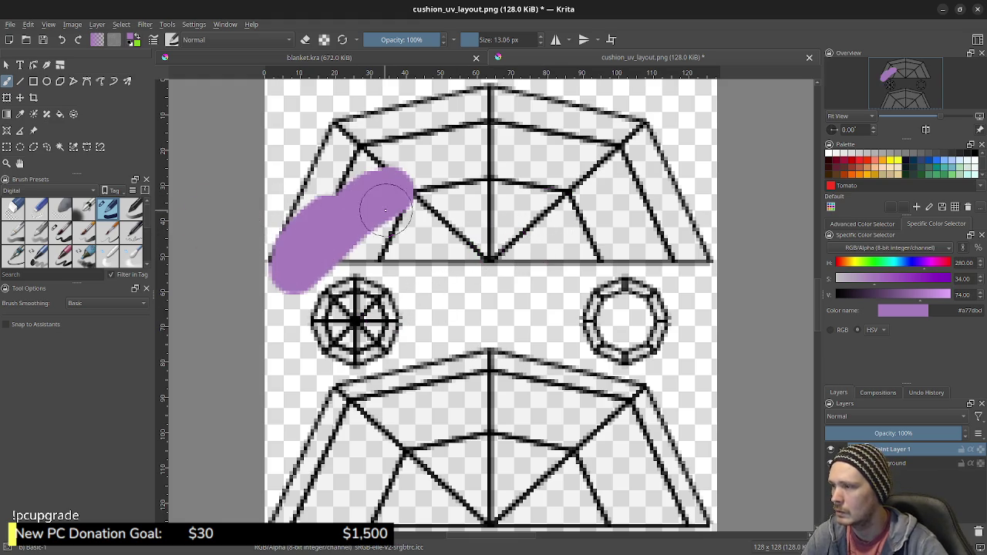
key("ctrl+z")
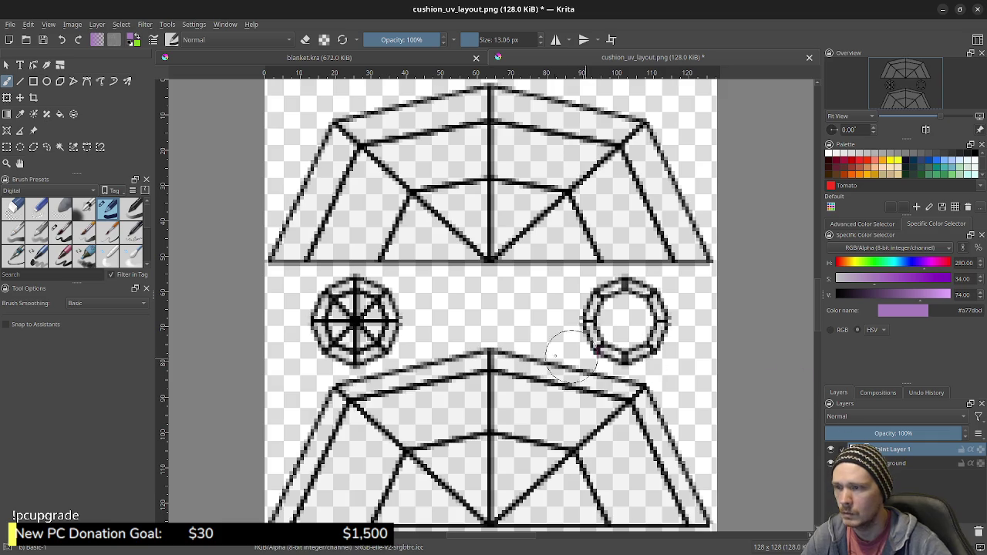
left_click(891, 463)
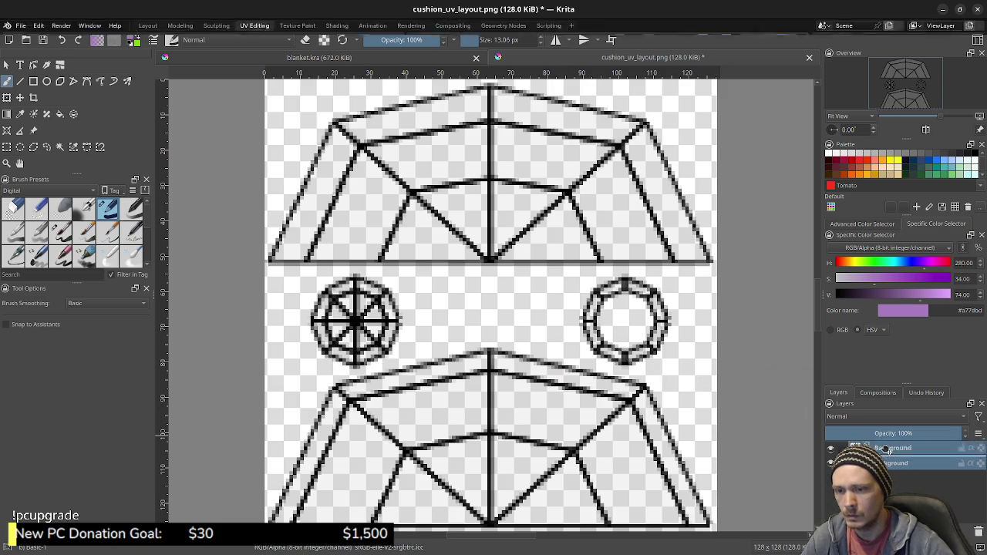
left_click_drag(888, 452, 886, 447)
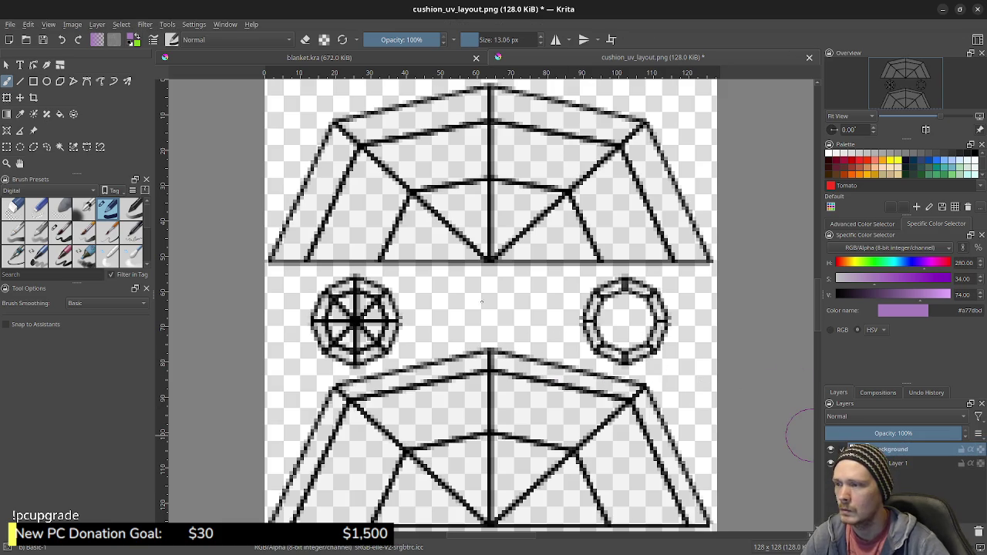
Bucket-fill Paint Layer 1 with solid purple beneath the UV layout.
key("f")
left_click(483, 308)
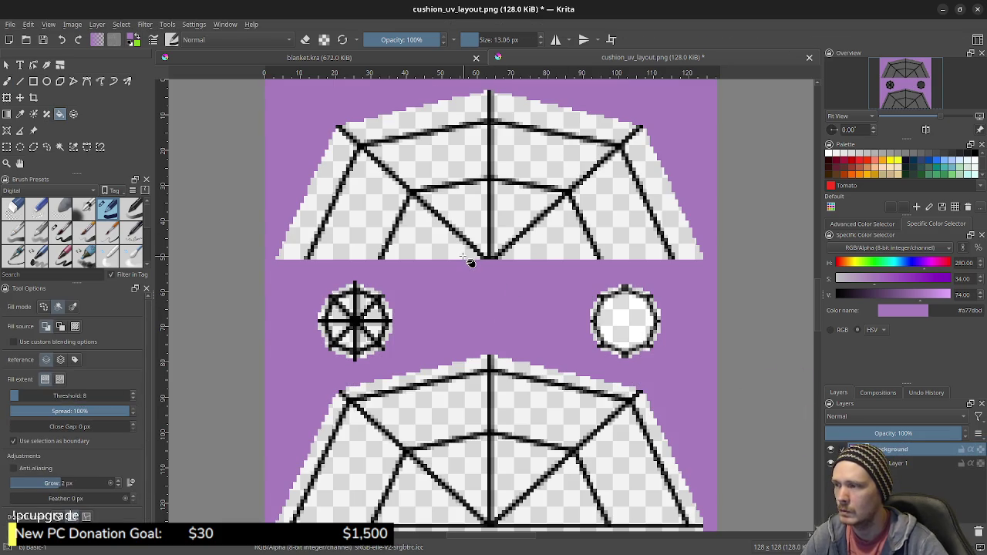
key("ctrl+z")
left_click(894, 464)
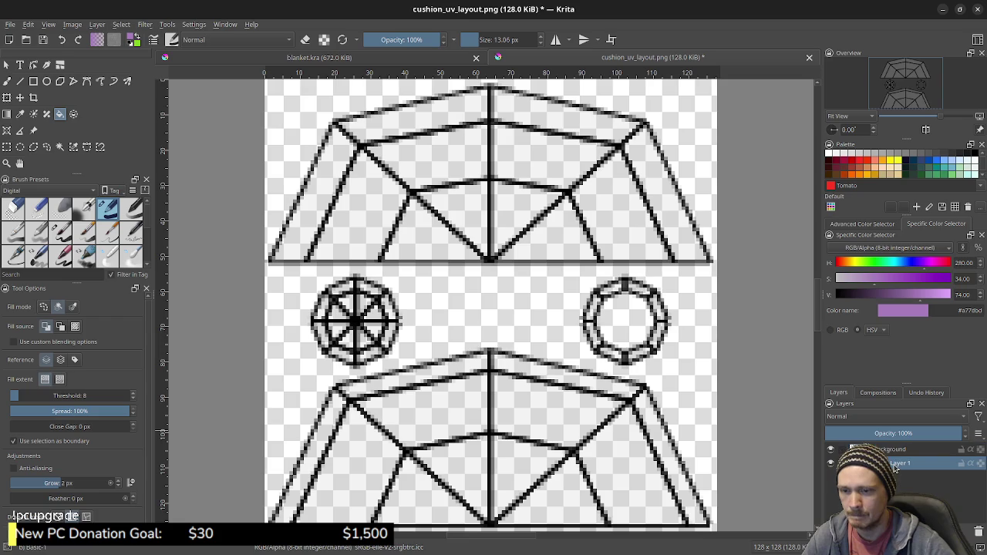
left_click(513, 302)
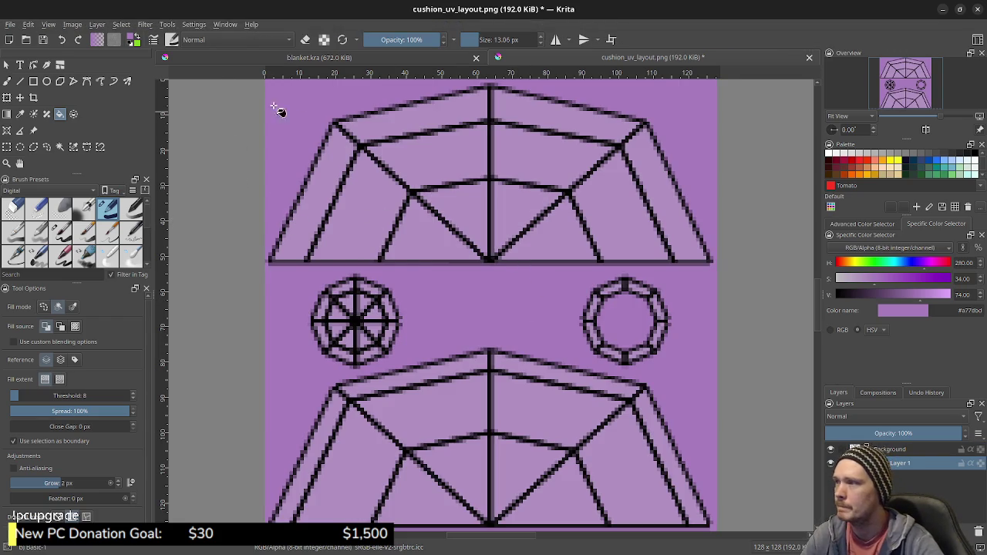
Pick black and set the freehand brush opacity to about 32%.
left_click(975, 156)
left_click(393, 40)
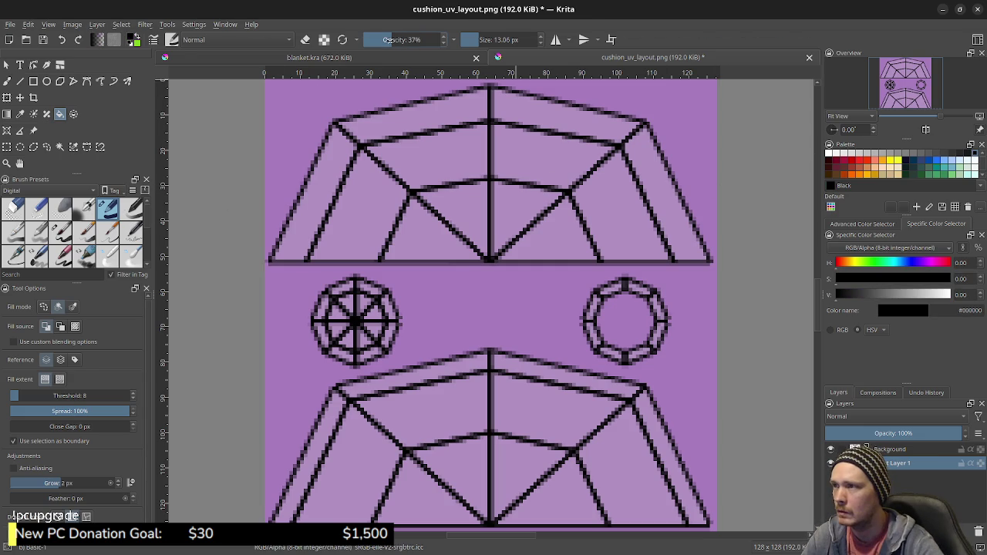
left_click(430, 311)
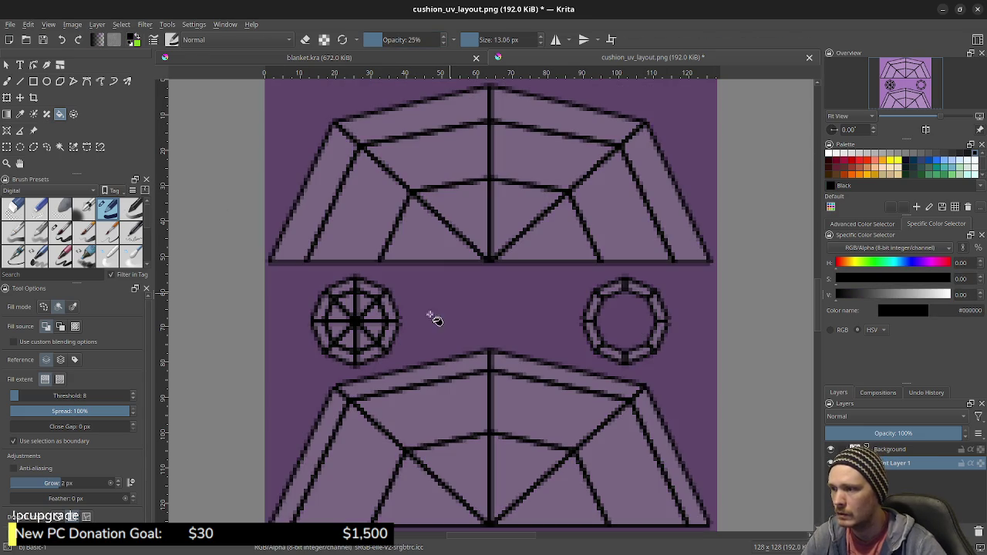
key("ctrl+z")
key("b")
left_click_drag(468, 280, 470, 335)
key("ctrl+z")
left_click(390, 42)
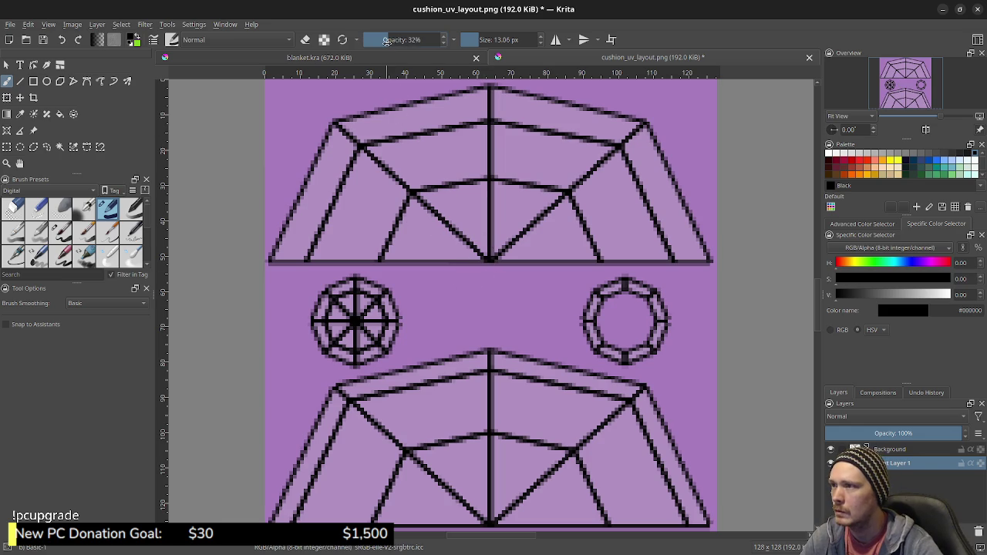
Try translucent grey shading strokes at 17% brush opacity, undoing each attempt.
left_click_drag(462, 316, 532, 386)
key("ctrl+z")
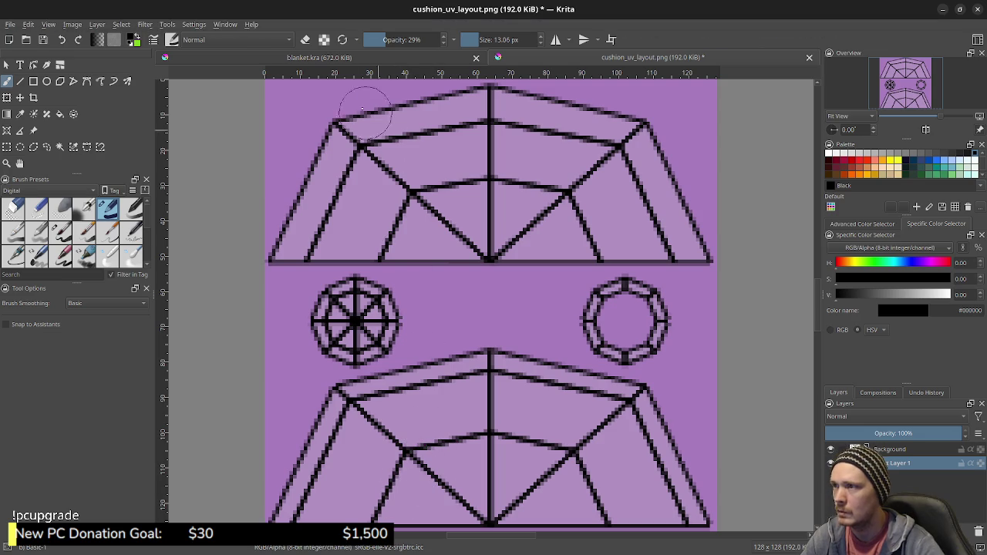
left_click(376, 40)
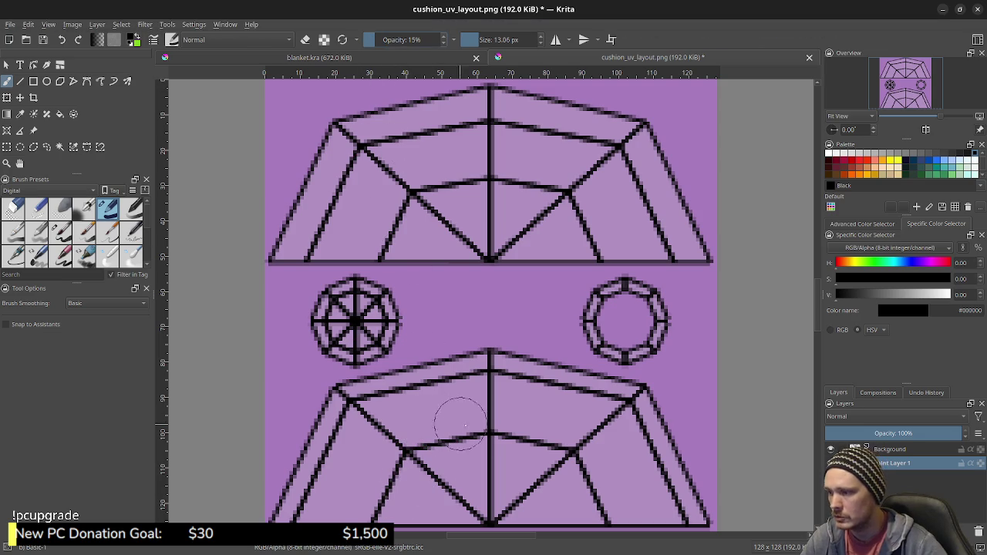
left_click_drag(447, 320, 508, 316)
key("ctrl+z")
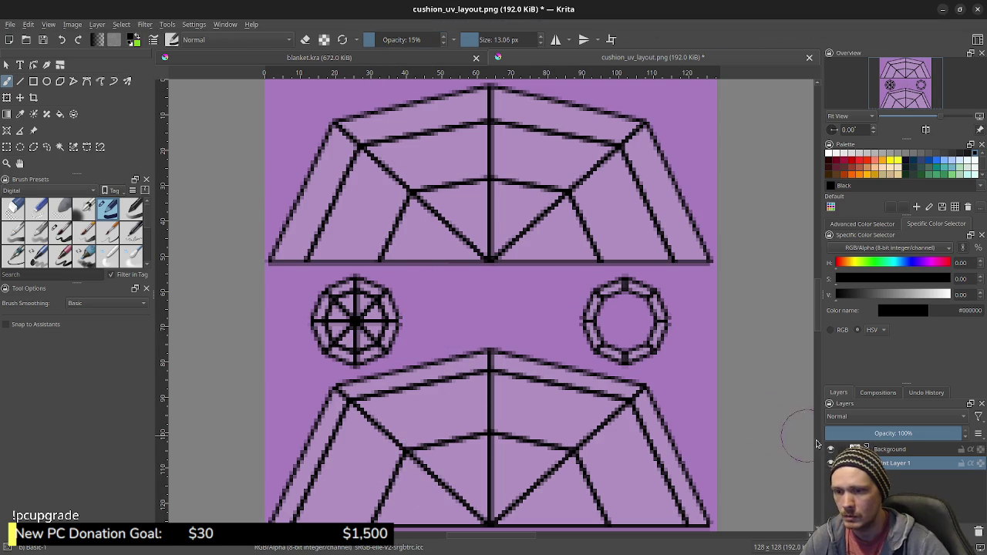
left_click(830, 449)
left_click_drag(397, 361, 512, 362)
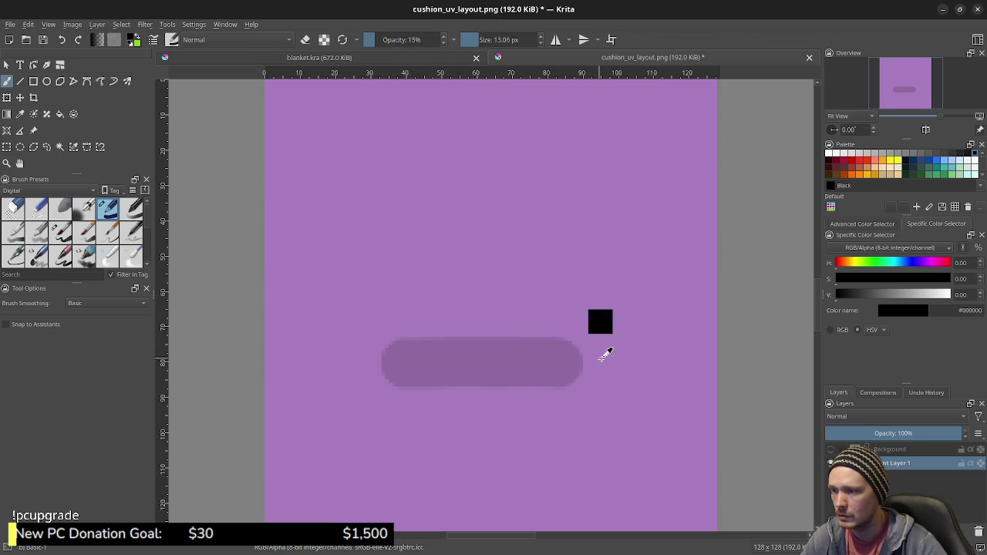
key("ctrl+z")
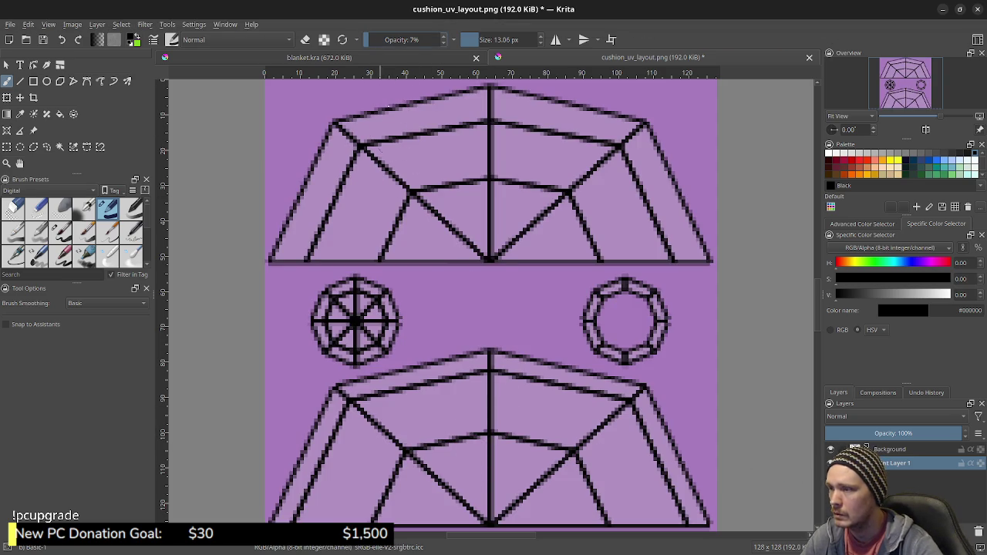
left_click(830, 450)
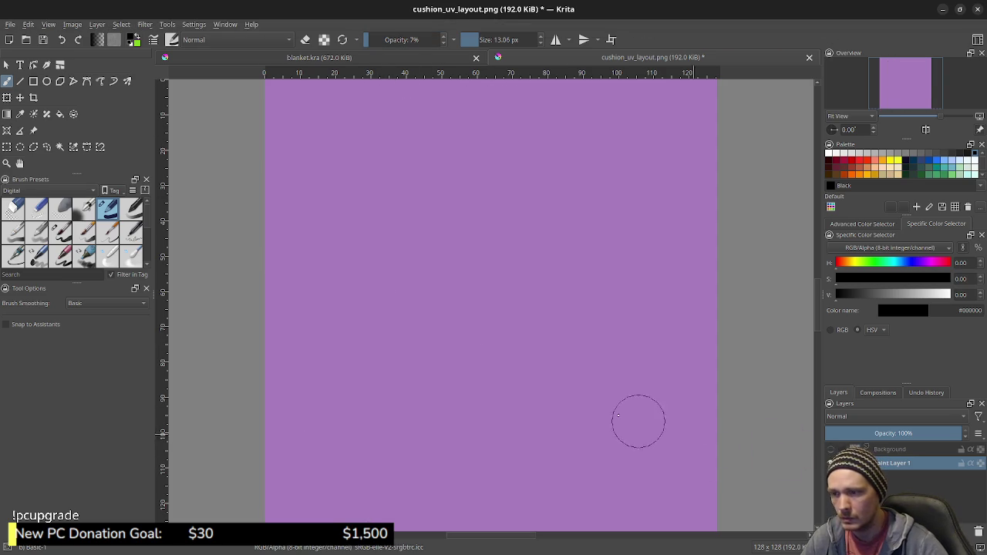
left_click_drag(543, 328, 505, 386)
left_click_drag(520, 299, 509, 370)
key("ctrl+z")
key("ctrl+z")
key("ctrl+z")
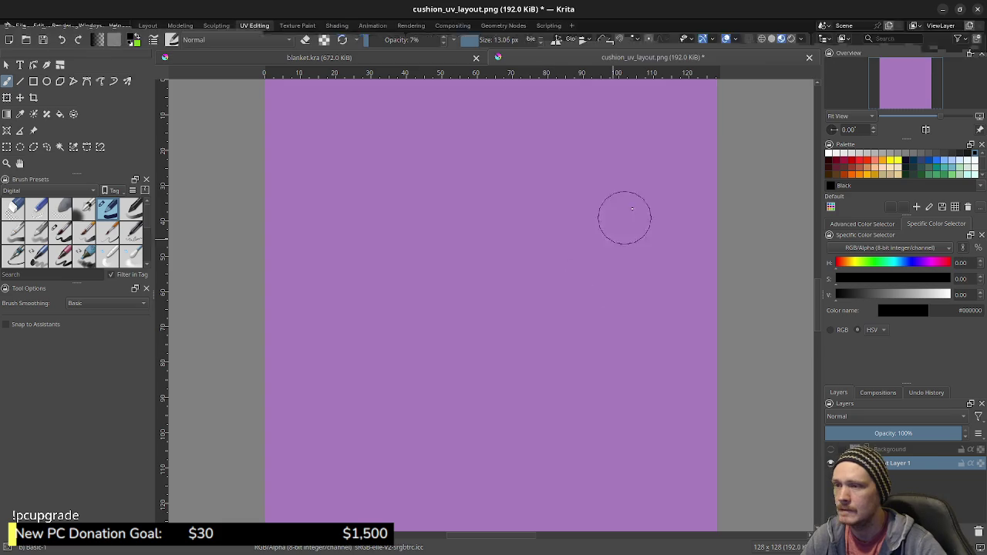
Add a faint dab upper right, sample the #9674b0 purple, and set opacity to 100%.
left_click_drag(635, 158, 642, 146)
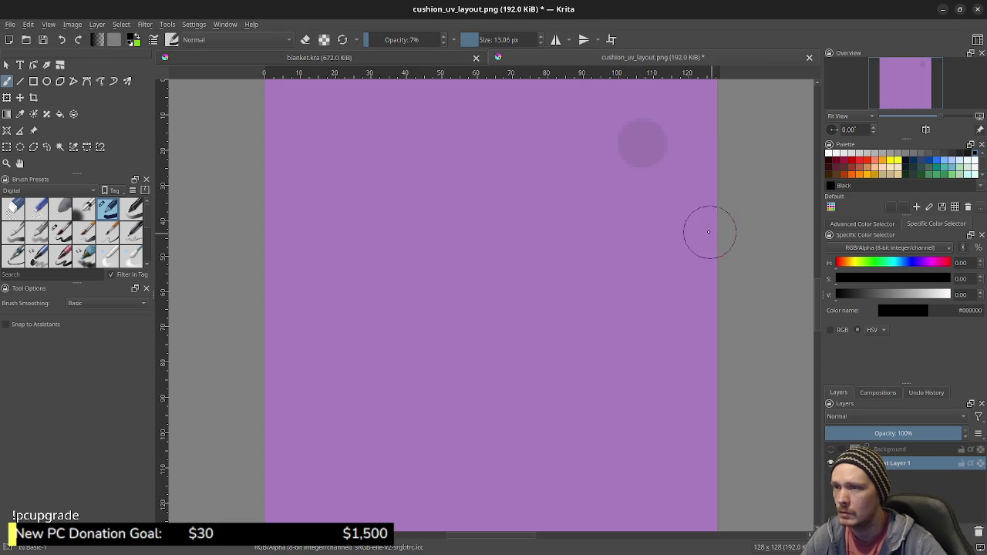
left_click(640, 147, "ctrl")
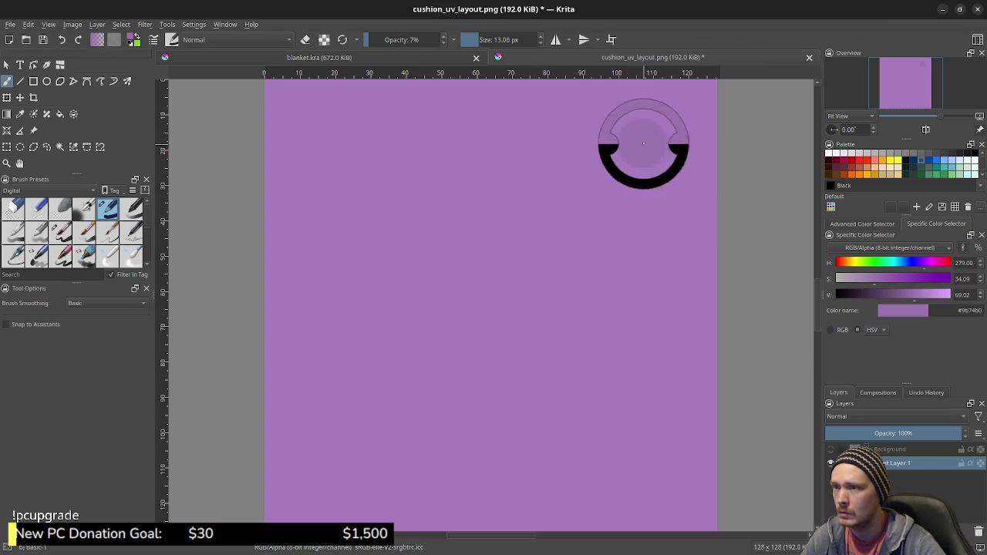
left_click_drag(393, 39, 446, 39)
left_click_drag(582, 202, 593, 308)
key("ctrl+z")
left_click_drag(446, 424, 522, 407)
key("ctrl+z")
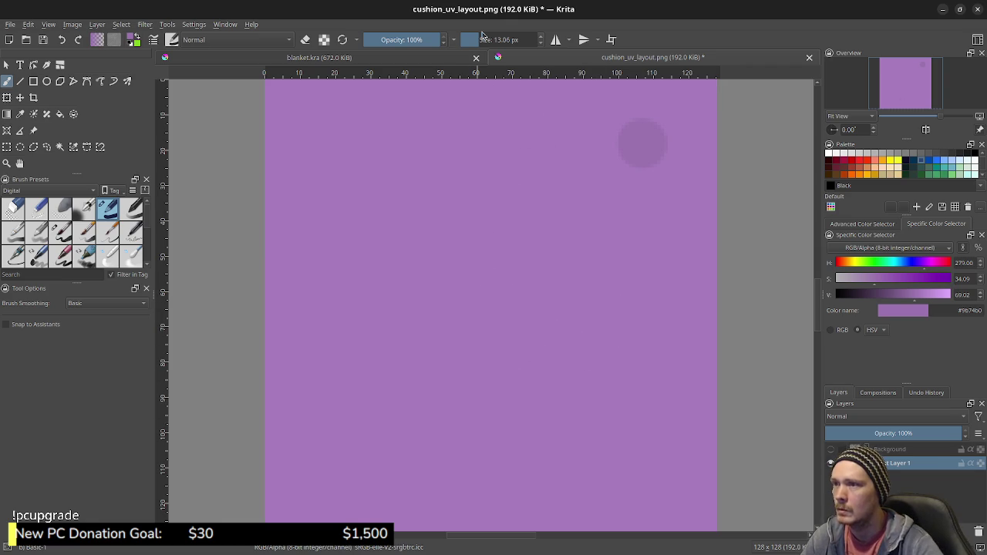
Brush lighter purple strokes over the lower UV shape, then hide the line art to check.
left_click(829, 450)
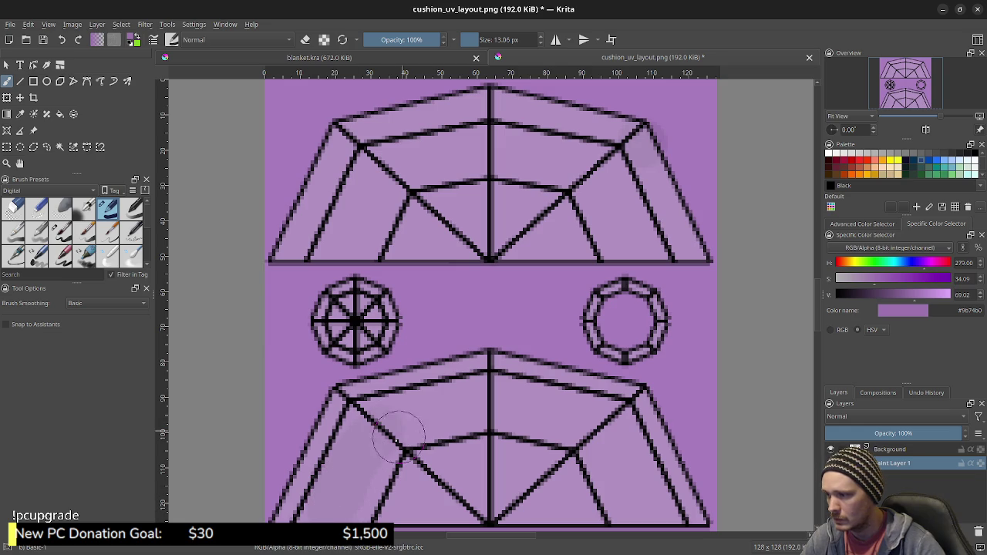
left_click_drag(416, 420, 381, 448)
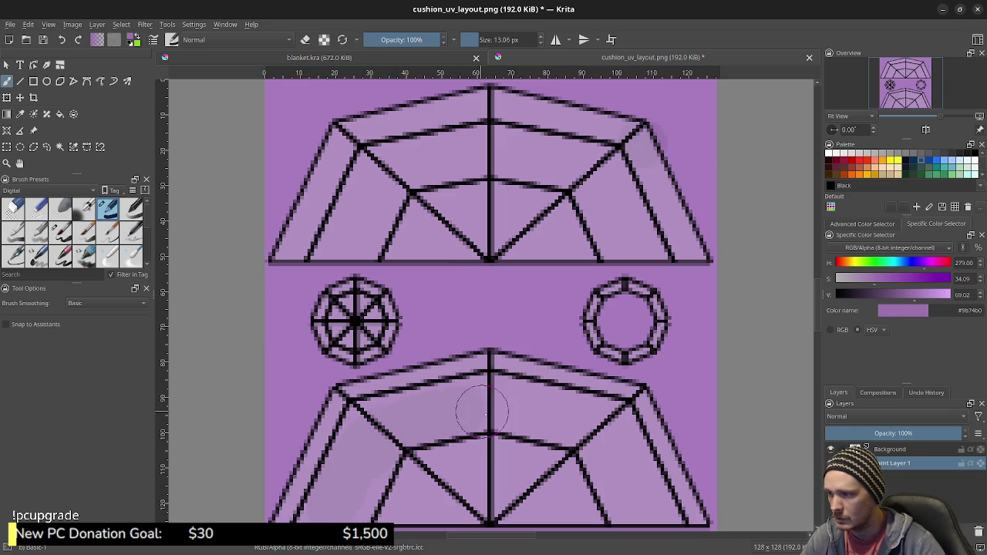
left_click_drag(440, 425, 456, 418)
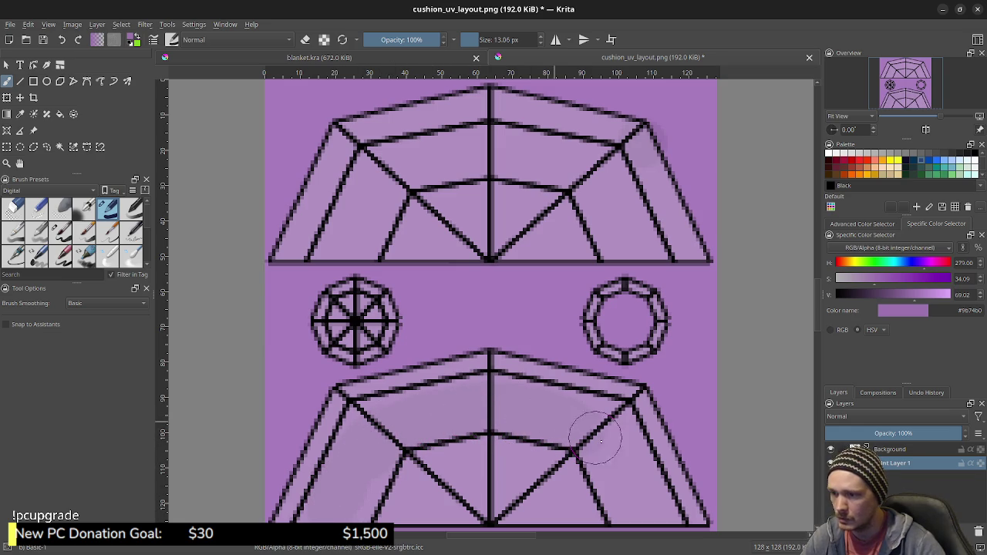
mouse_move(589, 435)
left_mouse_down()
mouse_move(632, 475)
mouse_move(632, 503)
mouse_move(617, 522)
left_mouse_up()
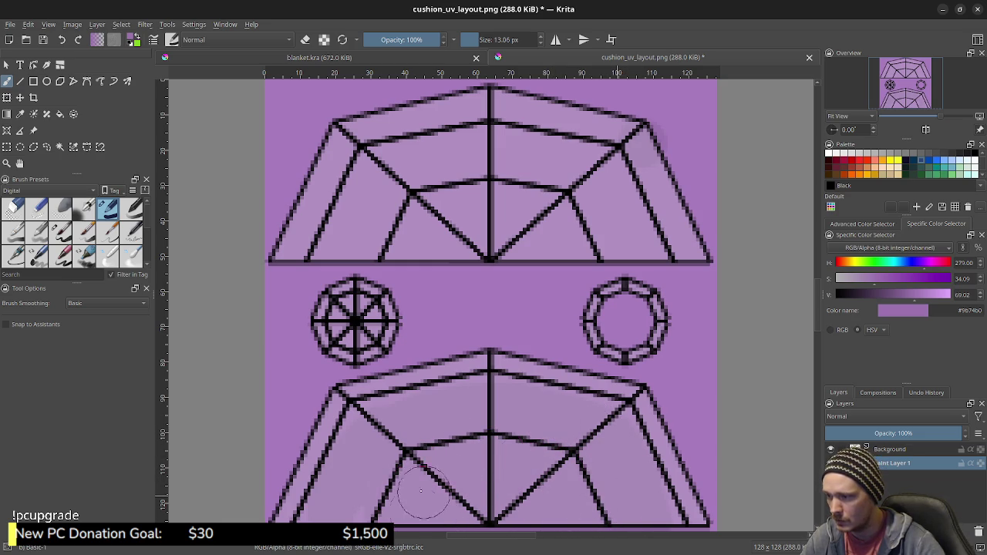
left_click(830, 451)
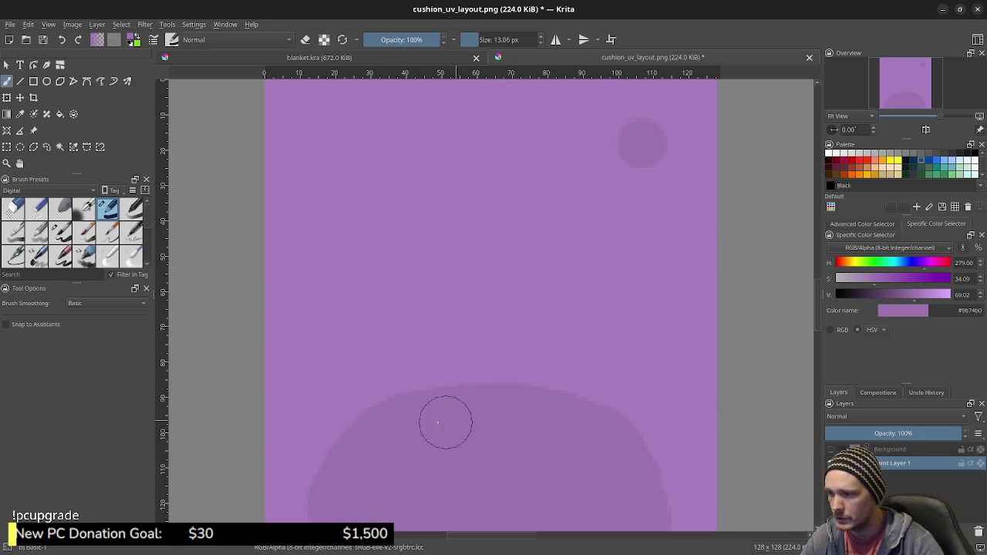
key("alt+Tab")
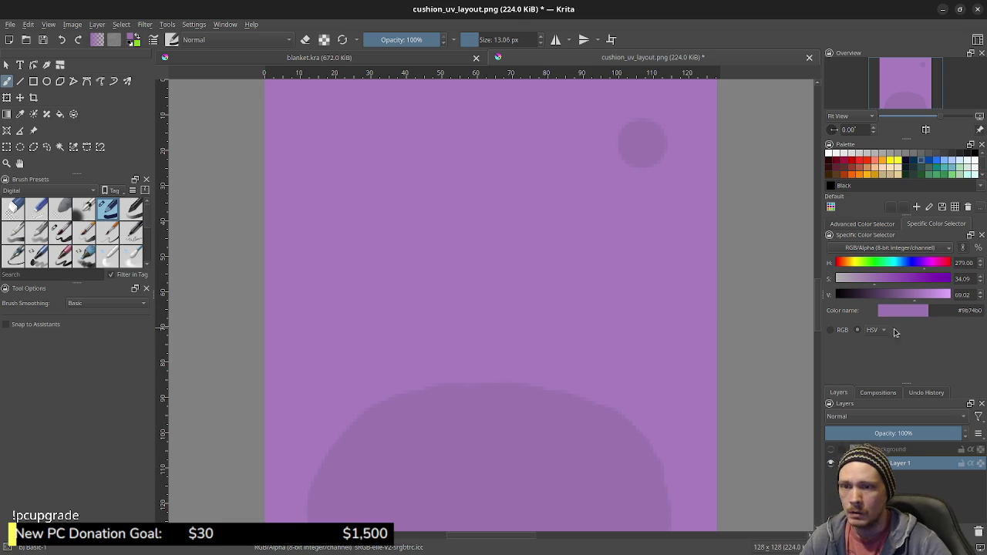
Sample a lighter purple, paint over the dark upper-right spot, and brighten the colour slightly.
left_click(830, 448)
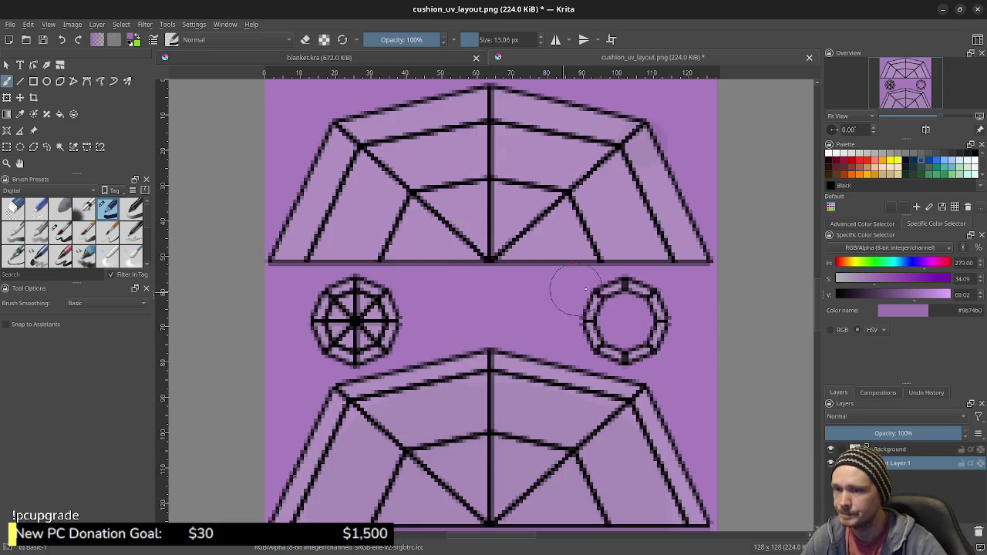
left_click(831, 449)
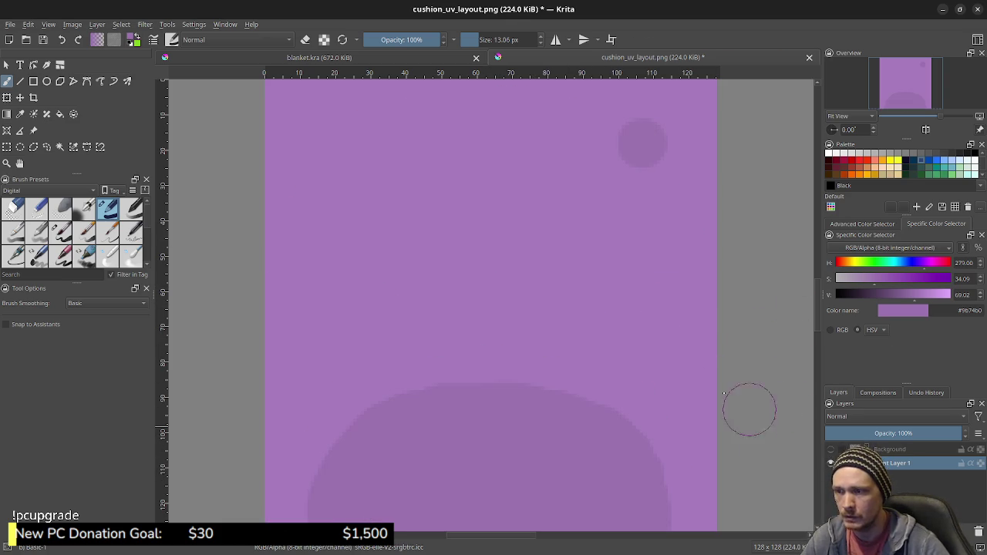
left_click(617, 275, "ctrl")
left_click_drag(639, 165, 640, 137)
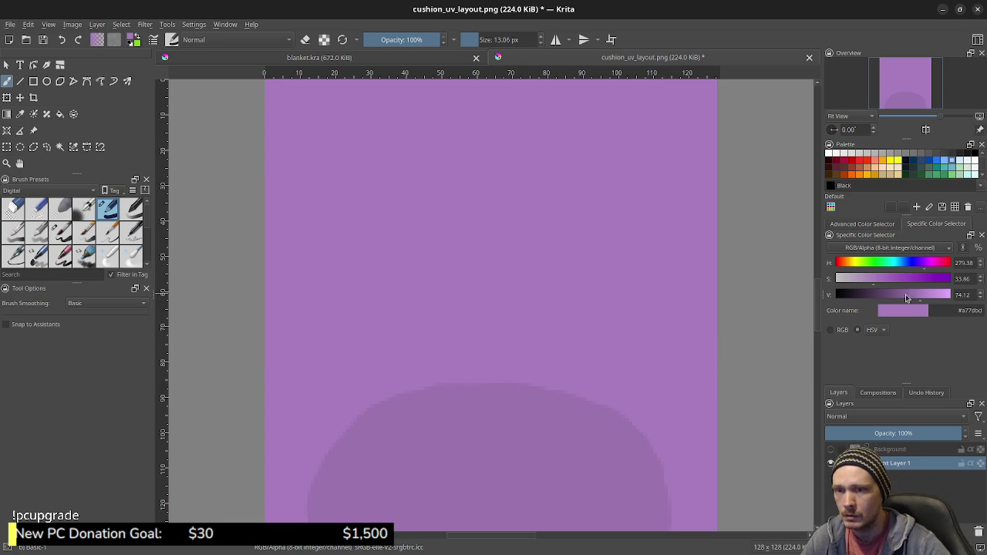
left_click(926, 295)
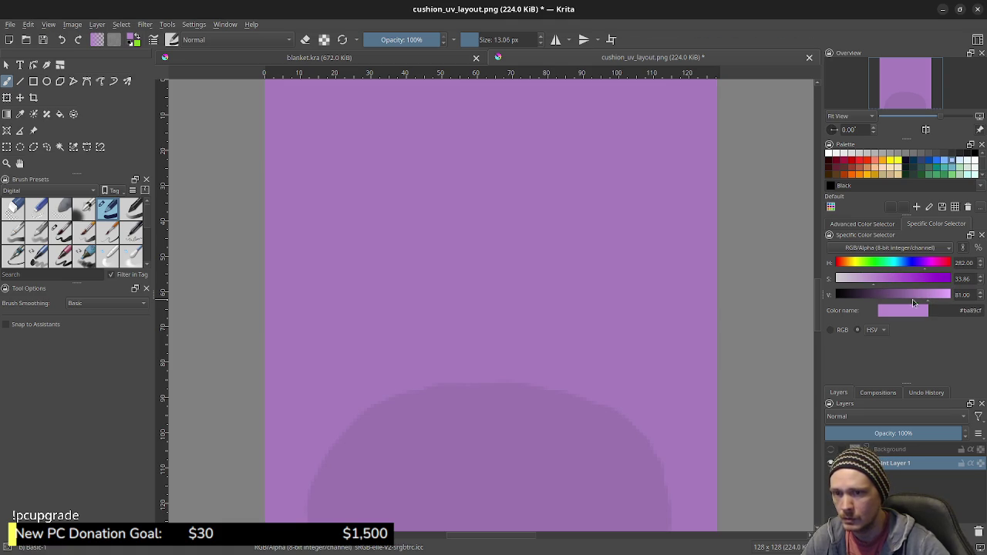
Try several lighter purple dabs in the upper right, undoing each one.
left_click(551, 213)
key("ctrl+z")
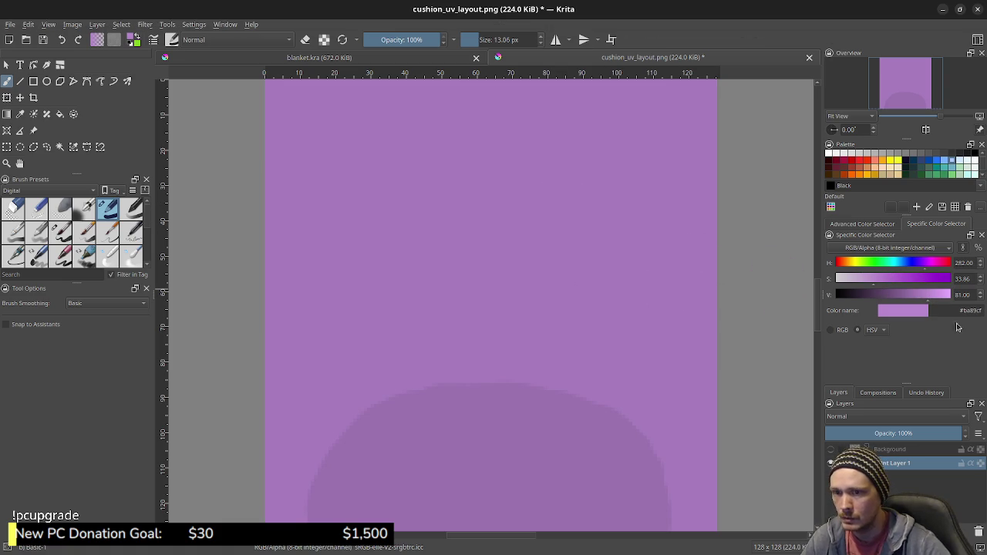
left_click(632, 253)
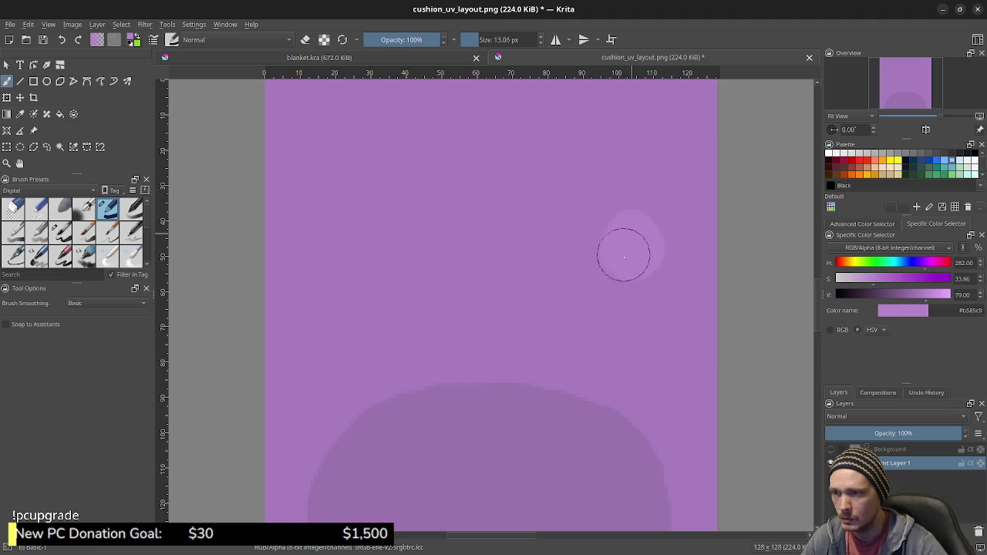
key("ctrl+z")
left_click(640, 248)
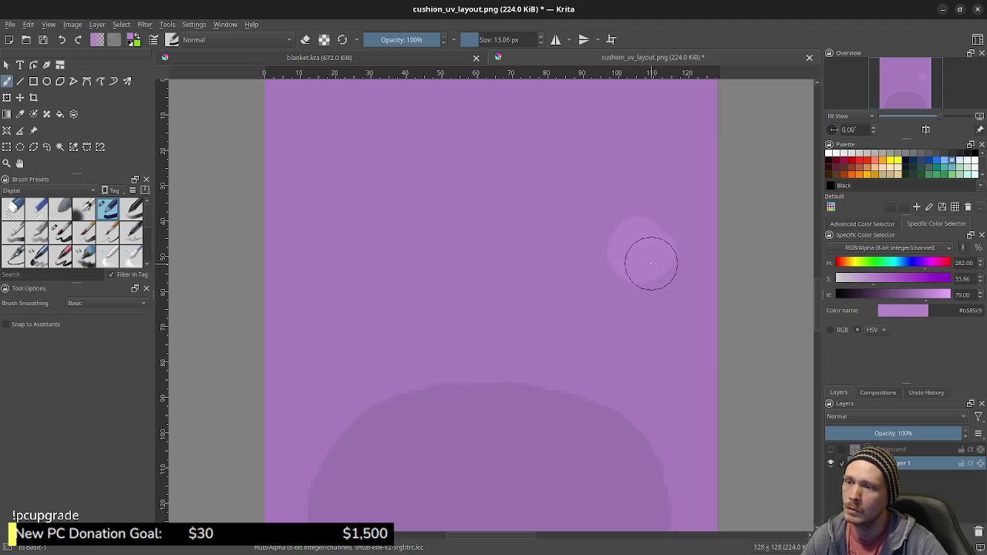
key("ctrl+z")
left_click(631, 255)
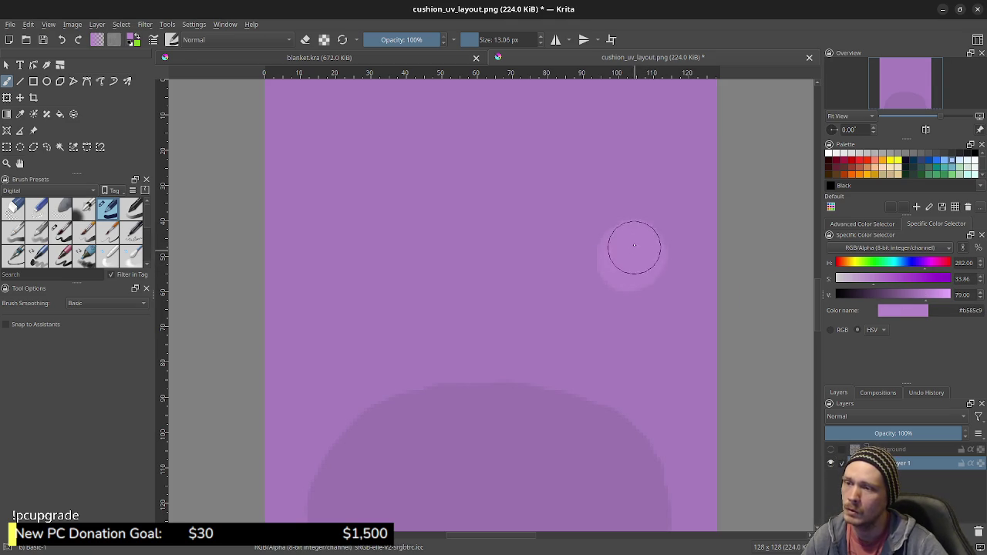
key("ctrl+z")
left_click(632, 254)
key("ctrl+z")
Darken the colour slightly, paint a final upper-right dab, and show the UV line art again.
left_click(925, 296)
left_click(594, 218)
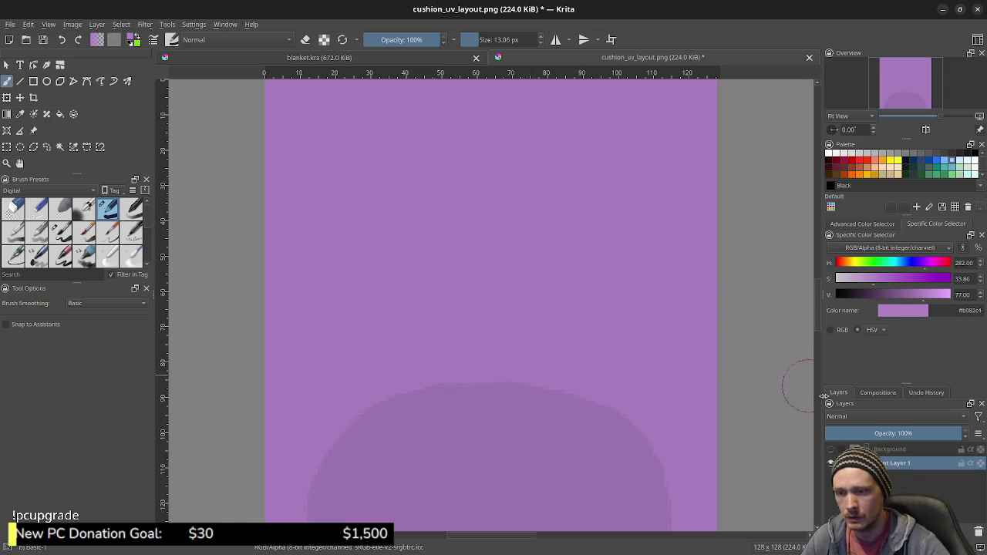
left_click(830, 450)
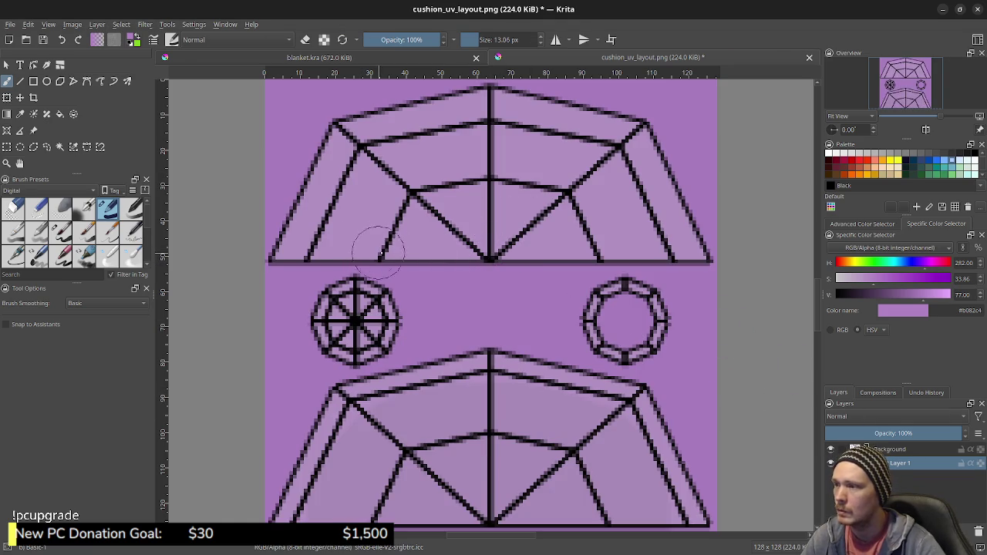
key("ctrl+r")
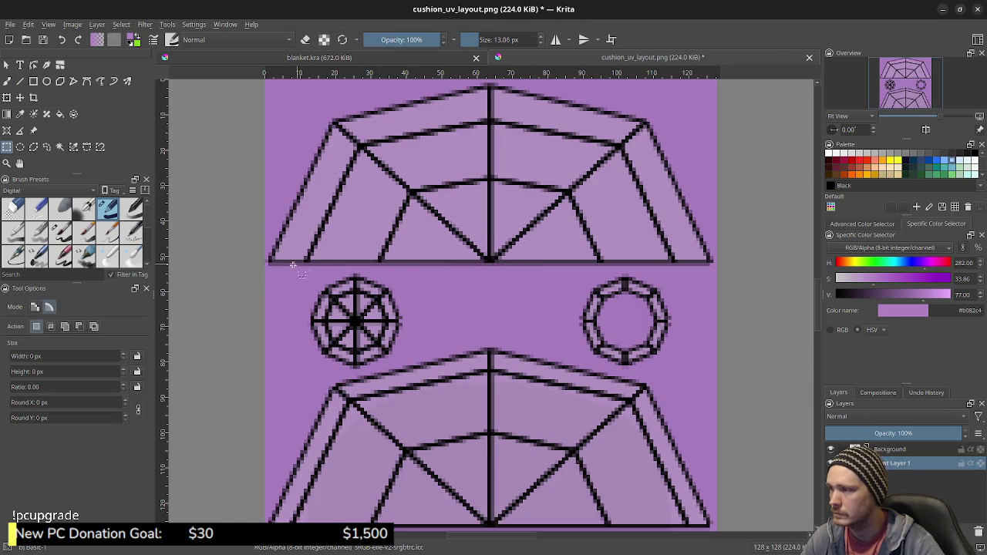
Draw a rectangular selection around the upper cushion panel, then clear it.
mouse_move(261, 268)
left_mouse_down()
mouse_move(667, 130)
mouse_move(719, 72)
left_mouse_up()
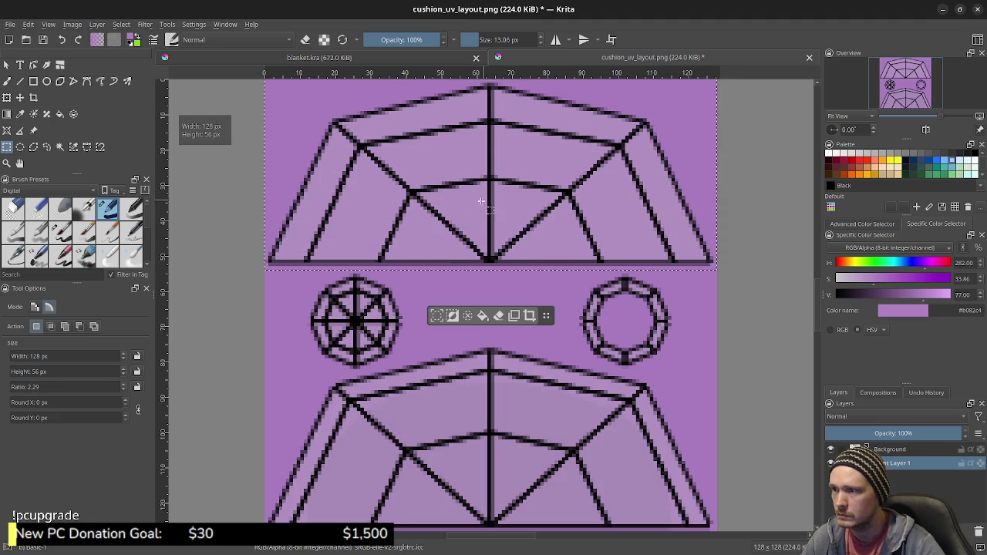
middle_click_drag(483, 195, 480, 238)
key("b")
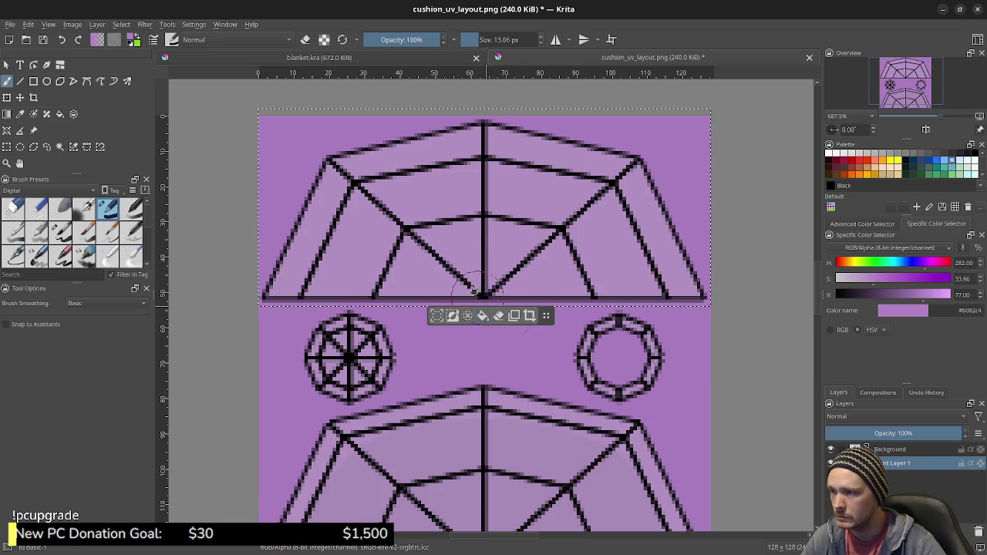
key("ctrl+shift+a")
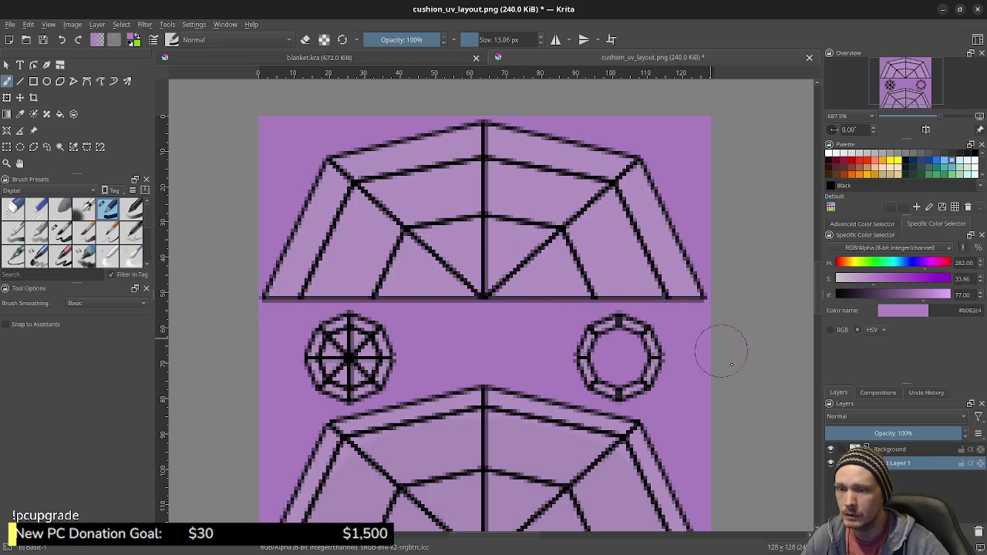
left_click(830, 449)
left_click(831, 450)
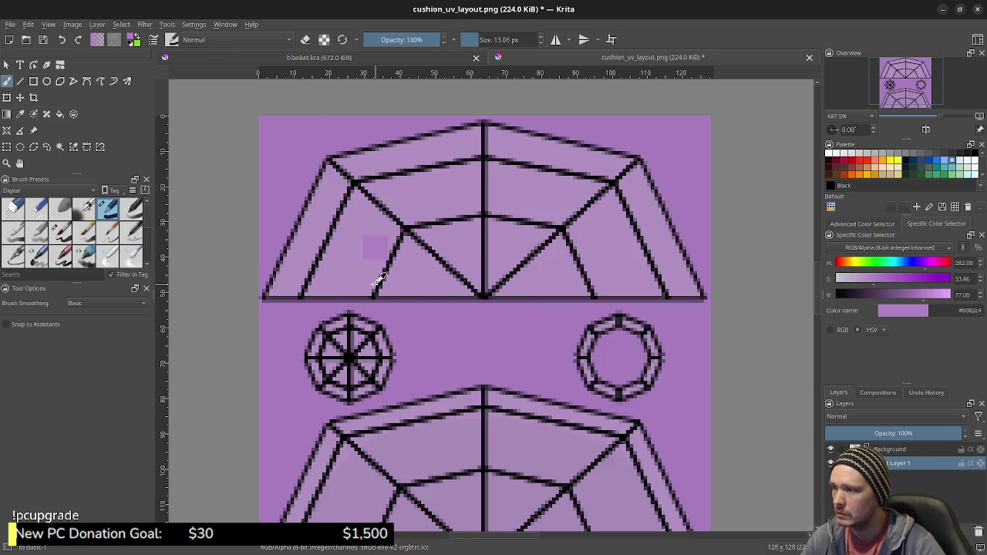
Reselect the upper cushion panel and sample the darker base purple from the canvas.
key("ctrl+r")
mouse_move(255, 307)
left_mouse_down()
mouse_move(686, 95)
mouse_move(721, 90)
left_mouse_up()
key("b")
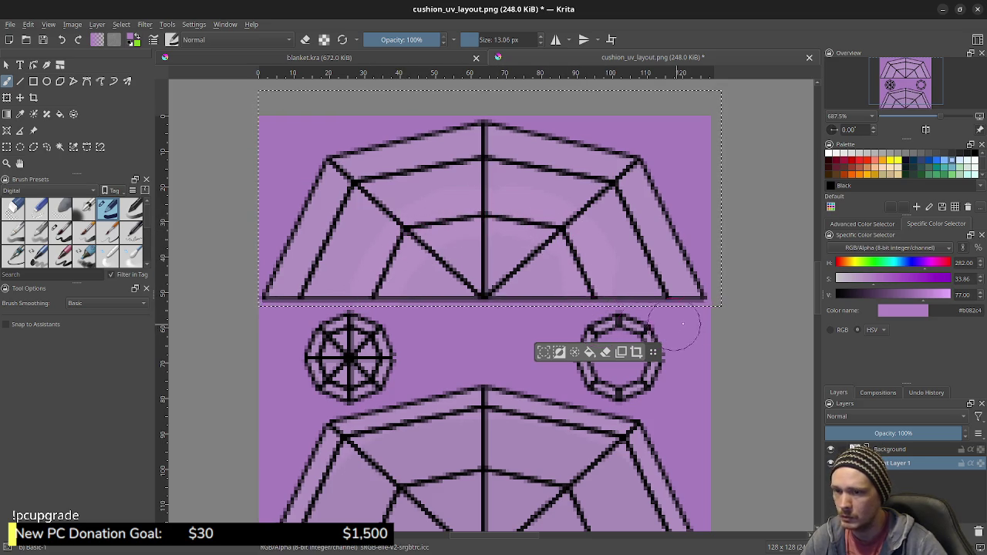
left_click(830, 449)
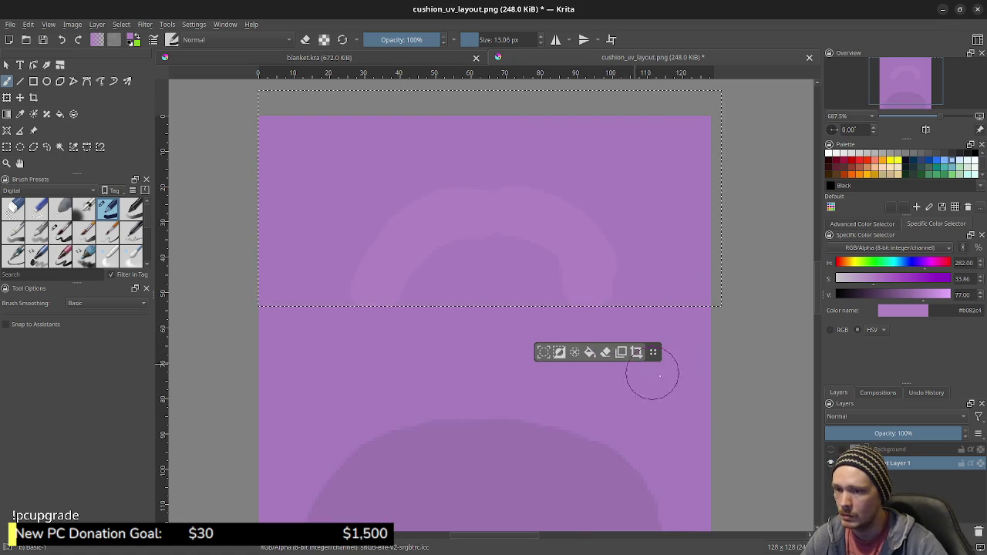
left_click(496, 451, "ctrl")
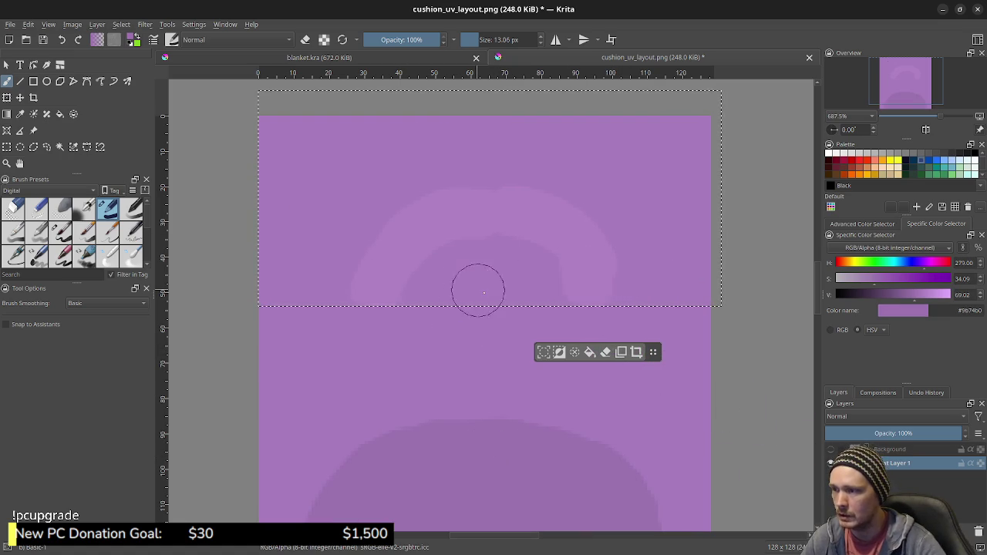
left_click(830, 449)
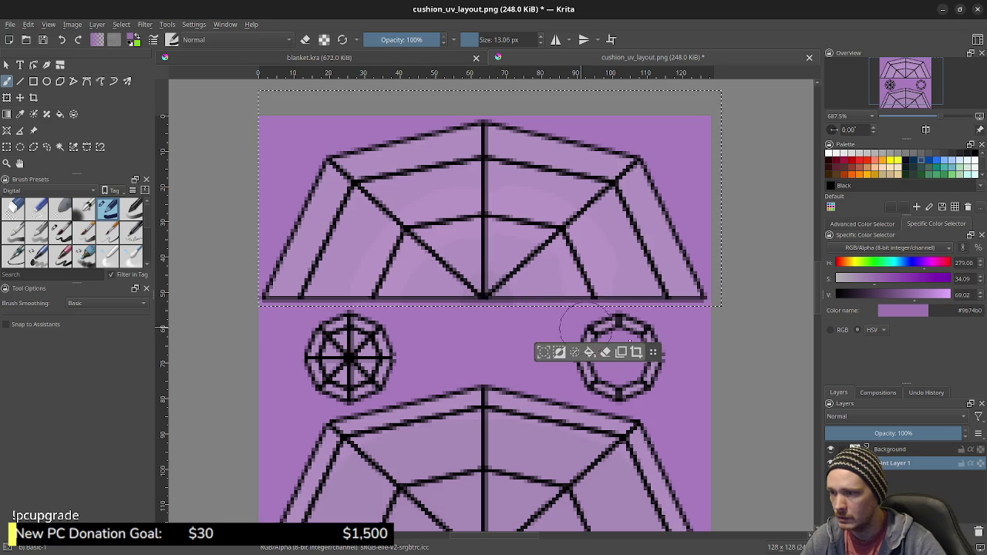
left_click(831, 450)
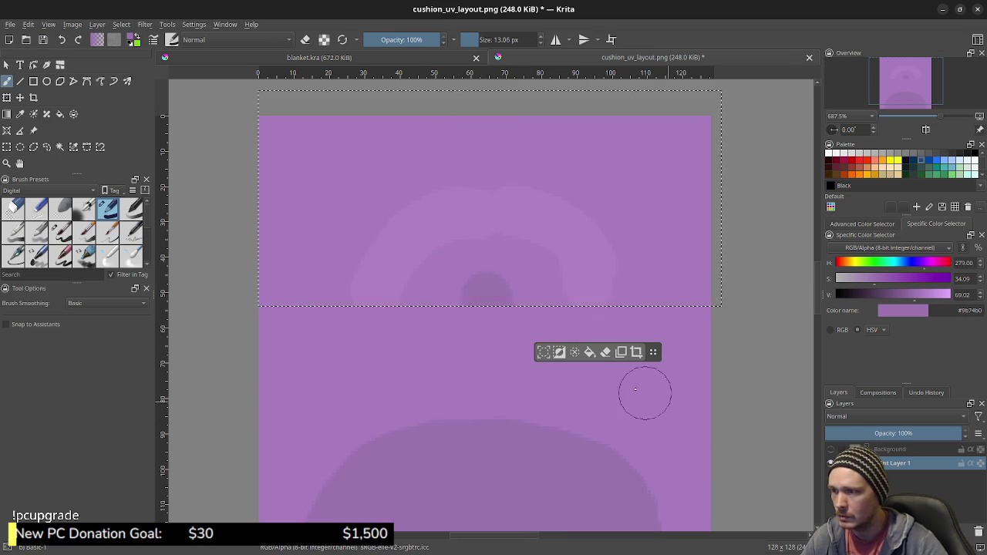
Compare the shading by toggling the paint and line-art layers, then clear the selection.
left_click(831, 464)
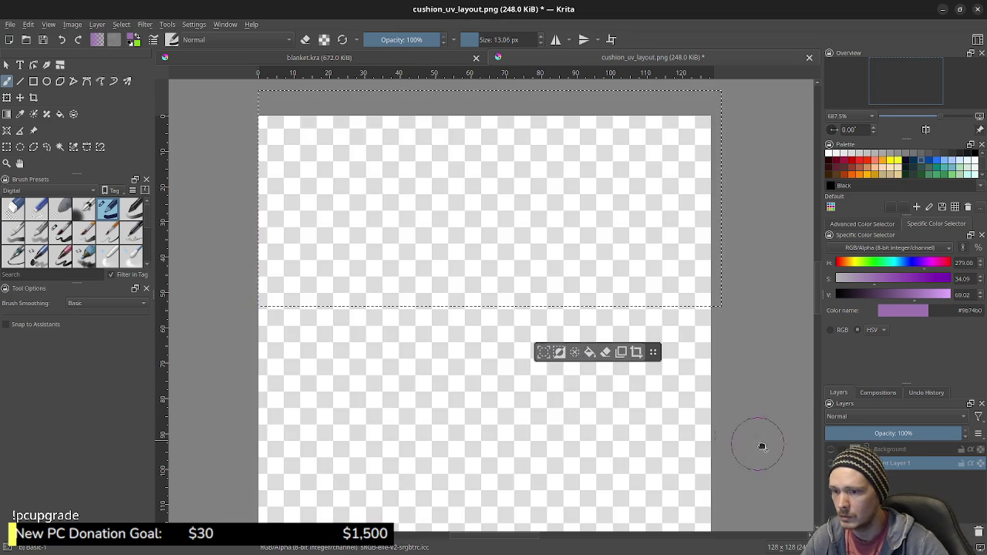
left_click(831, 464)
left_click(830, 449)
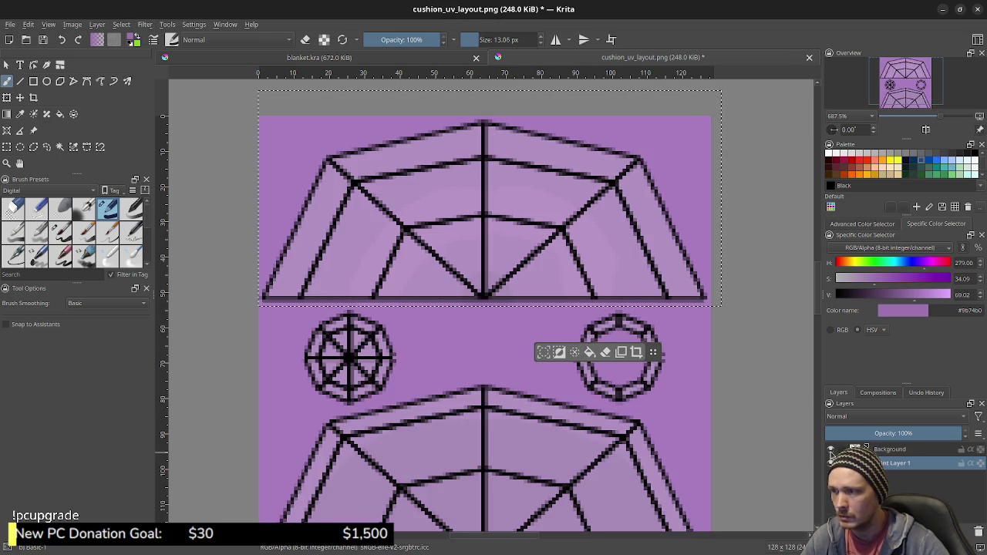
left_click(830, 450)
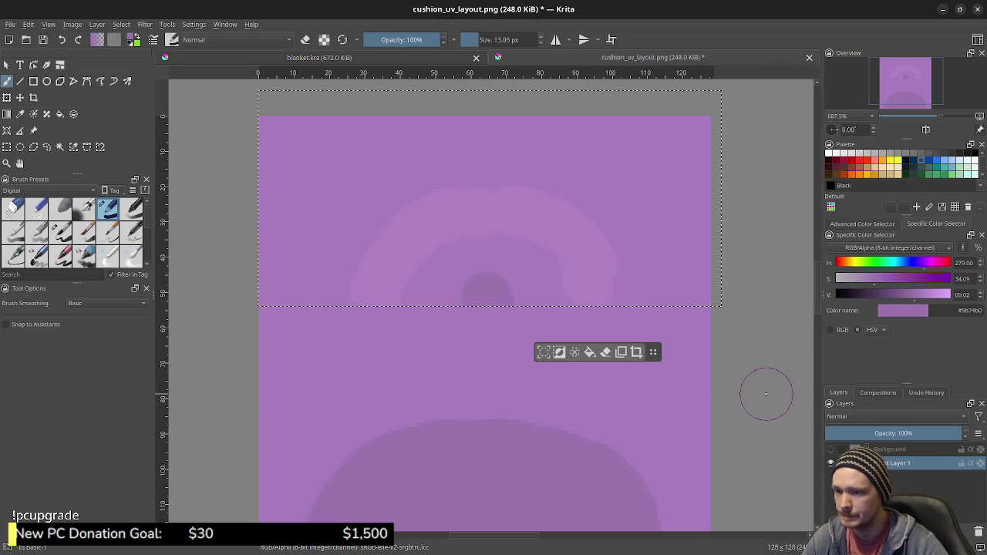
left_click(831, 449)
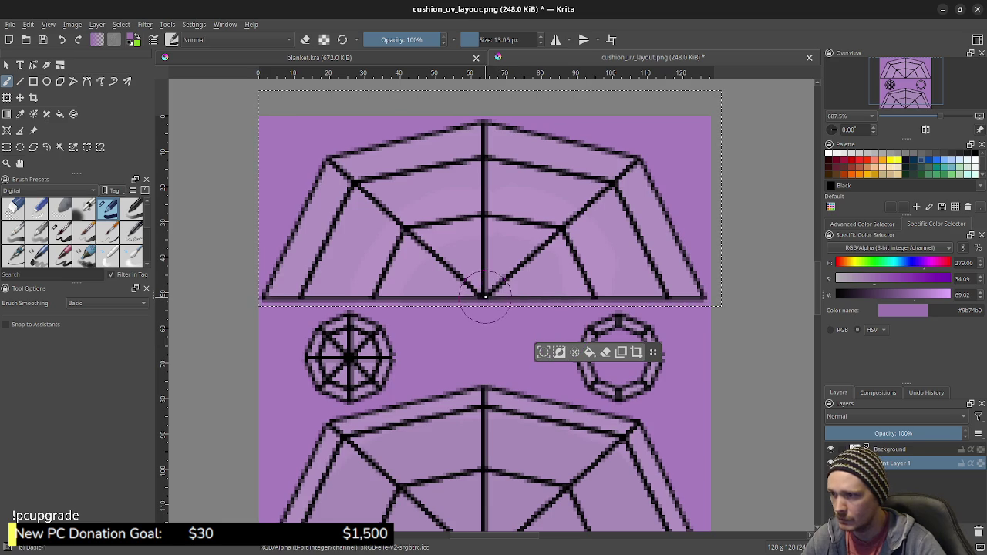
left_click(831, 449)
left_click(830, 449)
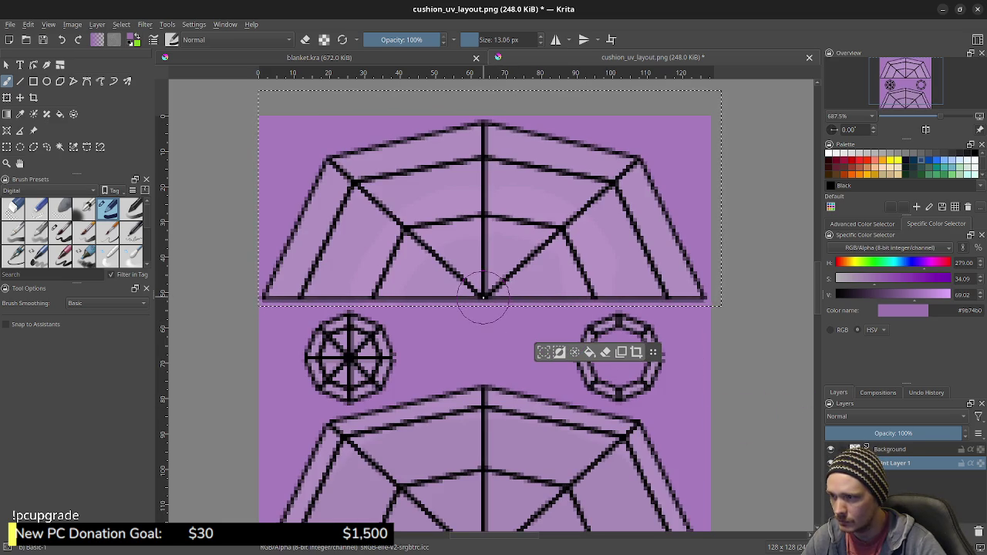
left_click(831, 452)
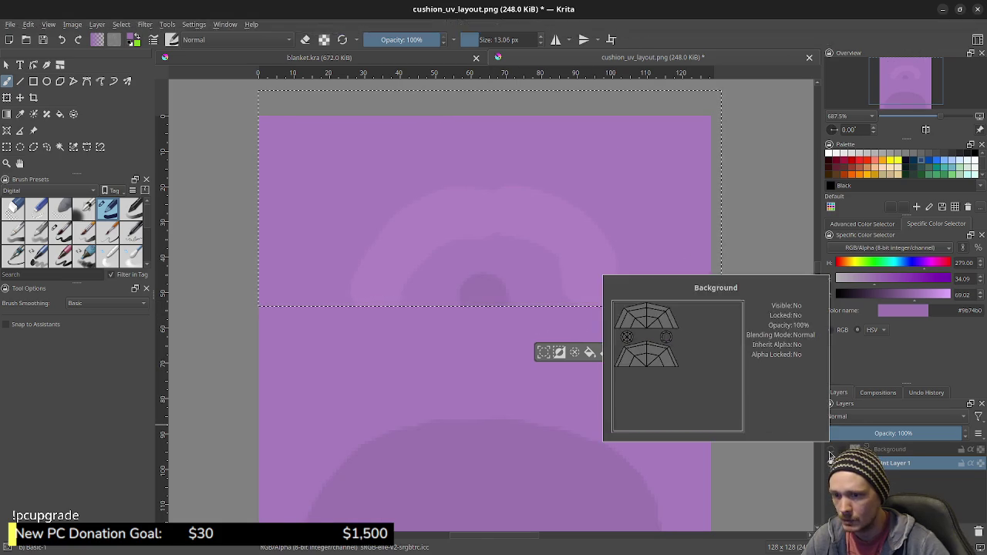
left_click(831, 450)
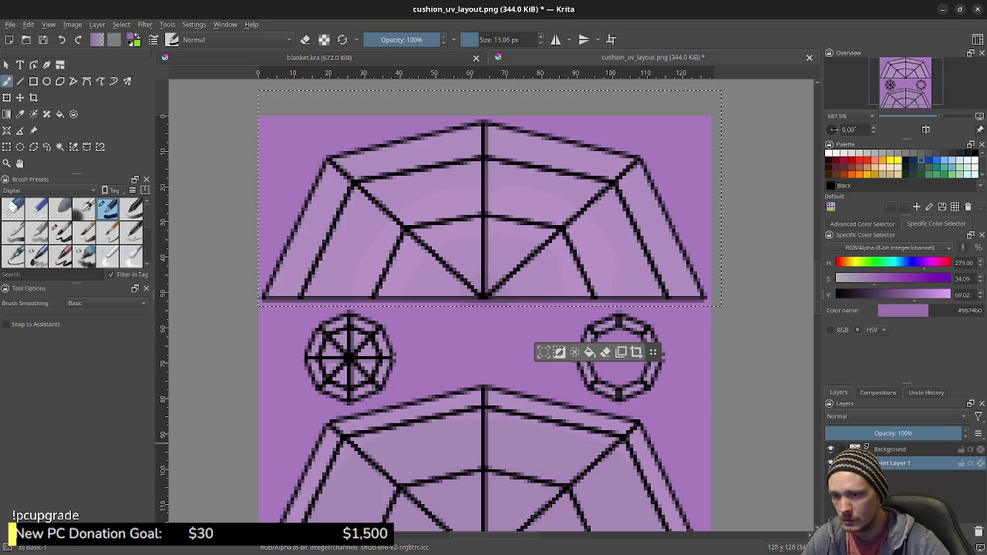
left_click(830, 451)
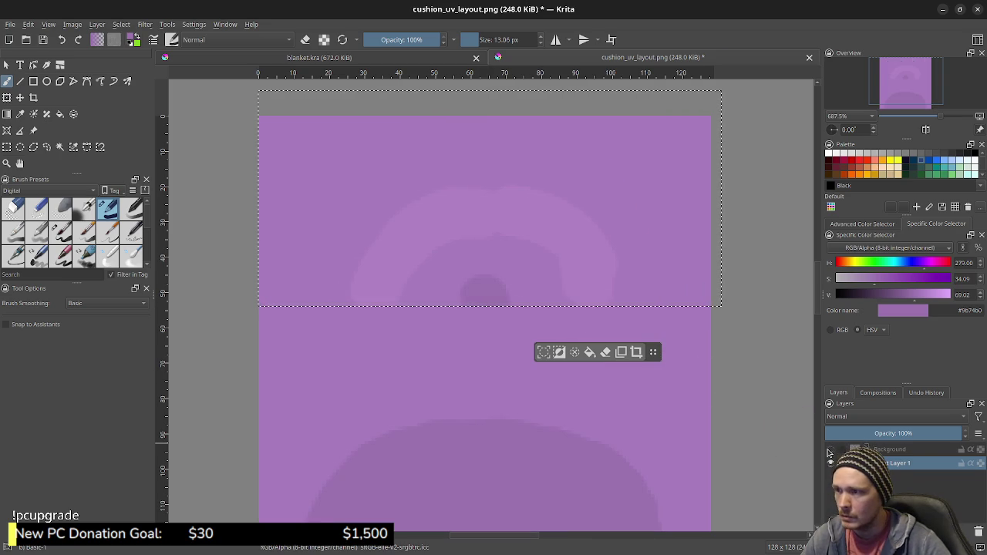
left_click(830, 451)
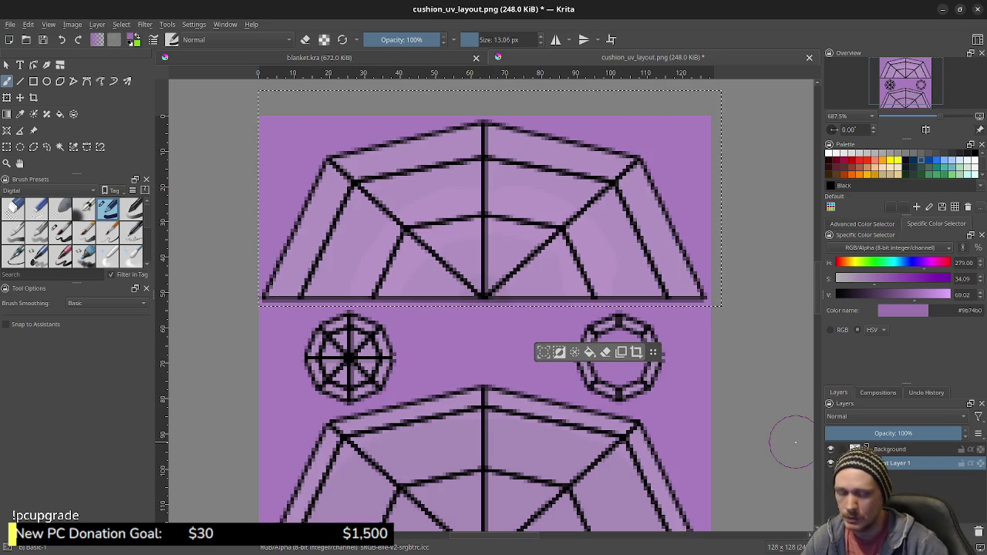
key("ctrl+r")
key("ctrl+shift+a")
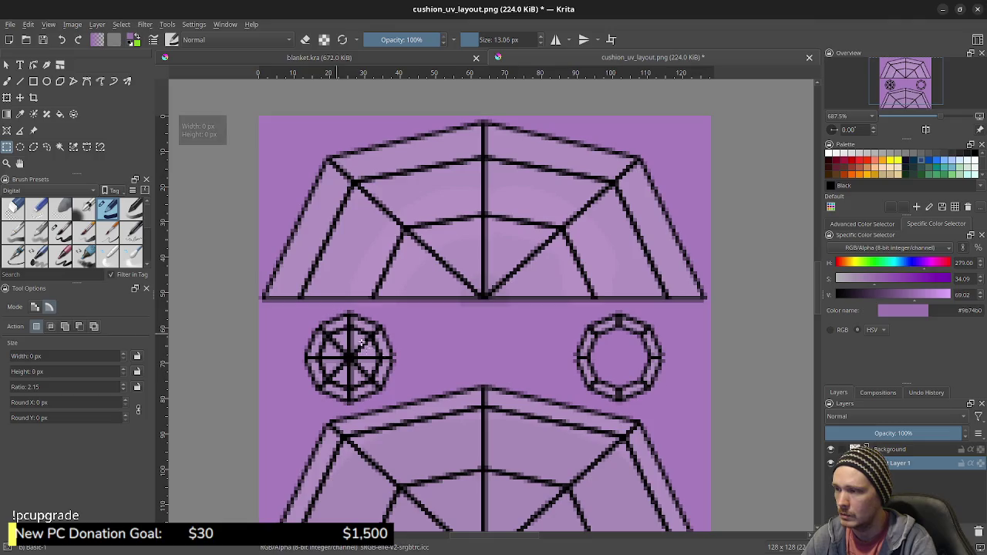
Sample the lighter purple from the canvas for the freehand brush.
left_click(831, 462)
left_click(831, 462)
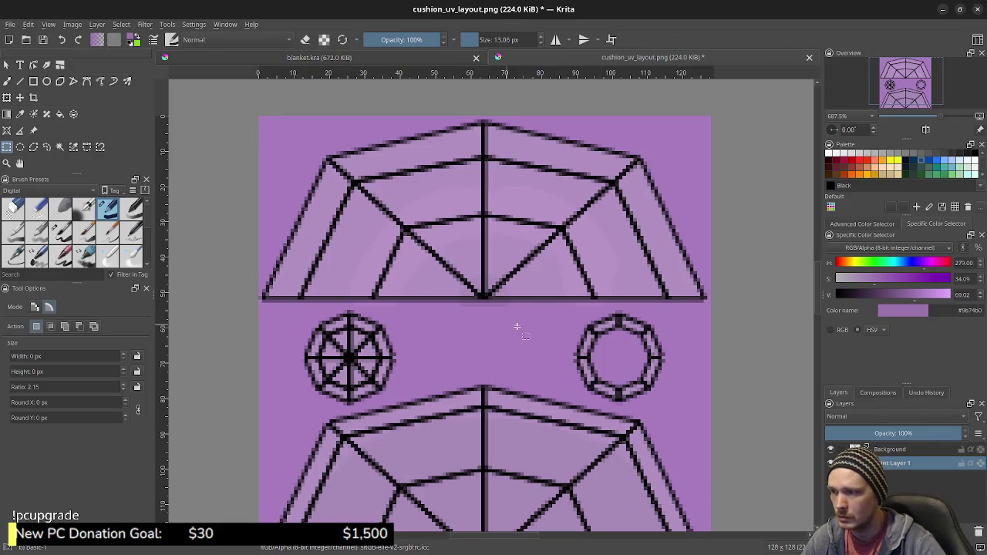
left_click(831, 449)
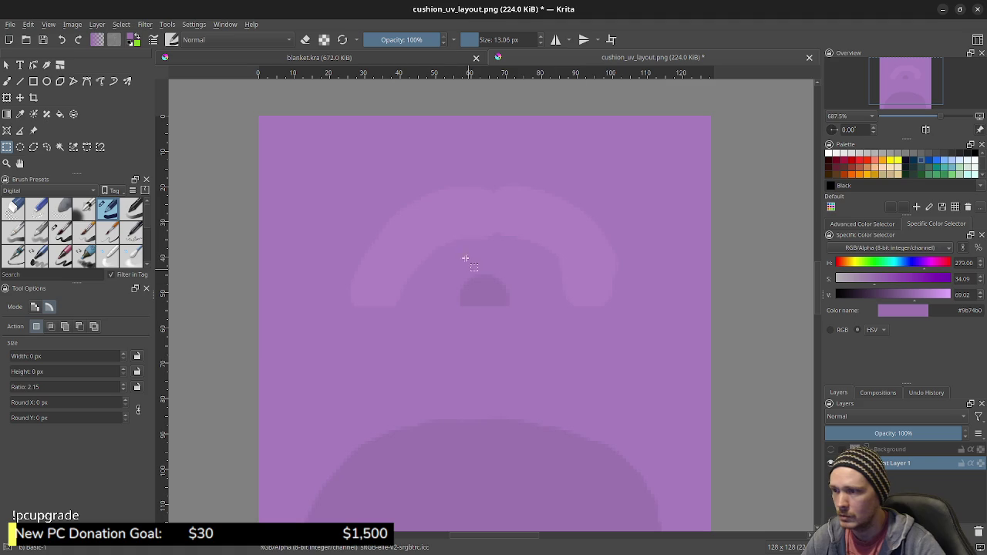
key("b")
left_click(463, 222, "ctrl")
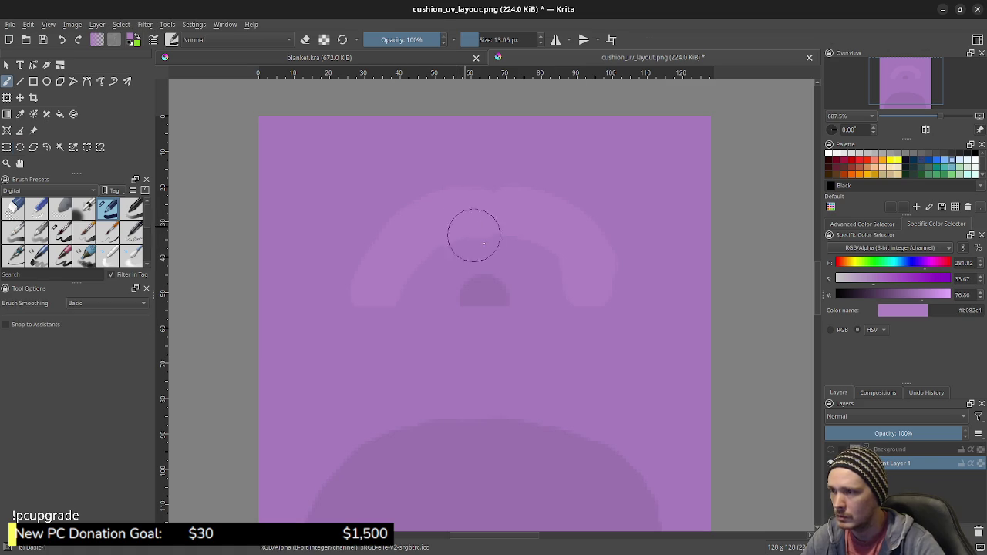
left_click(831, 448)
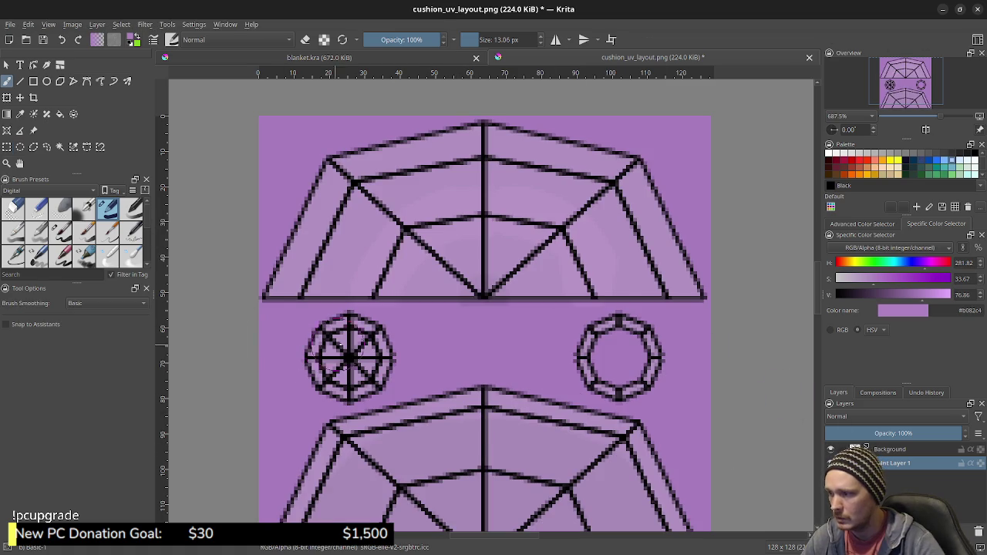
Shrink the brush to about 4.8 px and check the shading against the line art.
key("bracketleft")
key("bracketleft")
key("bracketleft")
key("bracketleft")
key("bracketleft")
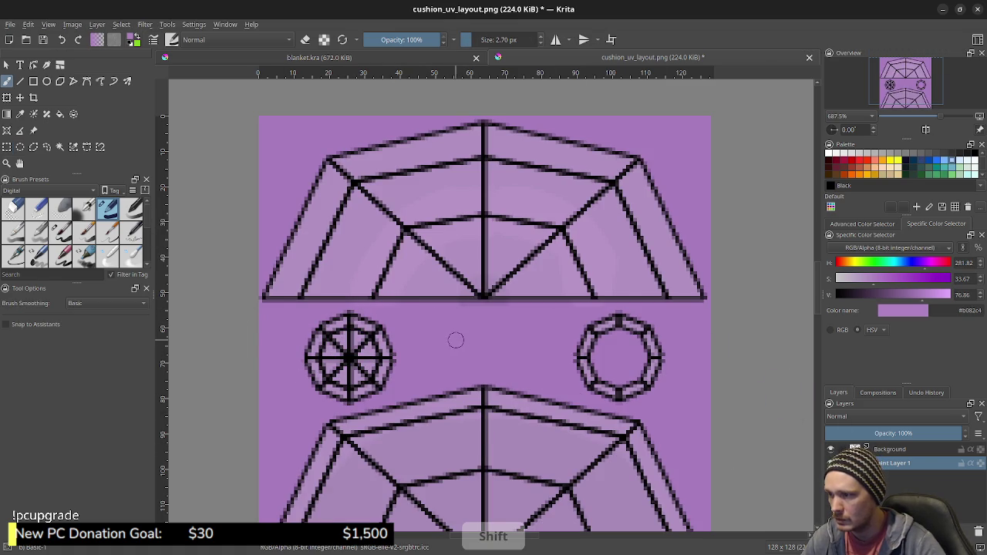
left_click_drag(456, 340, 460, 341, "shift")
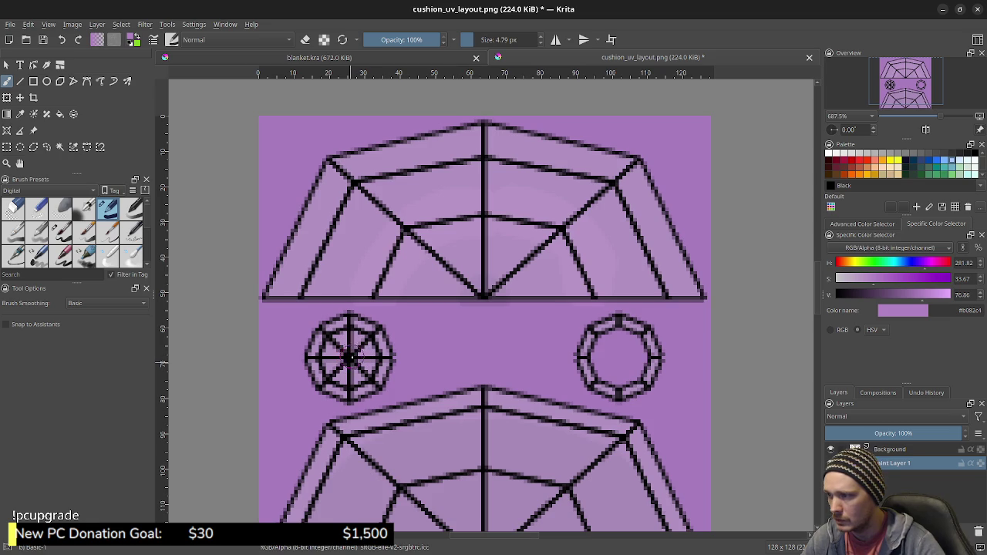
left_click(830, 449)
left_click(830, 449)
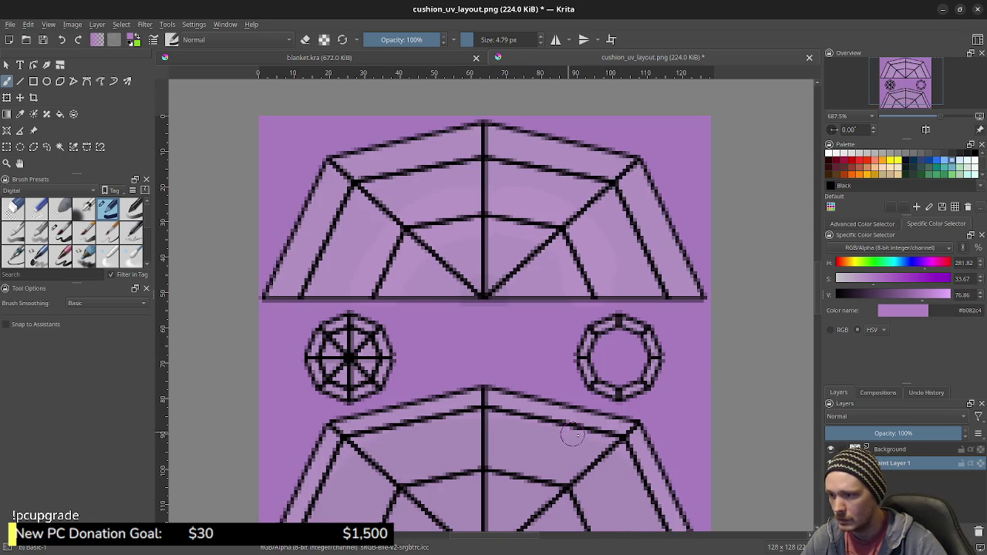
left_click(831, 449)
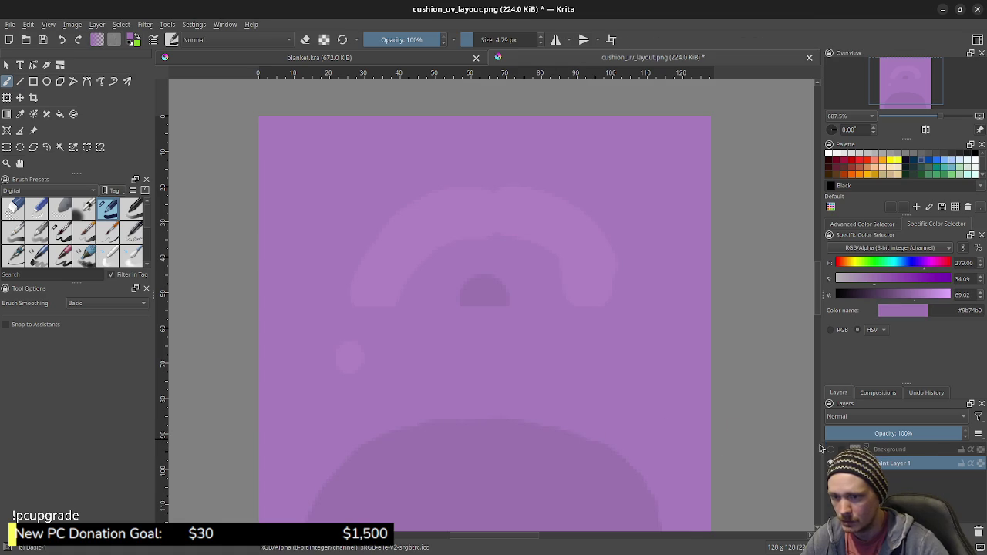
left_click(830, 448)
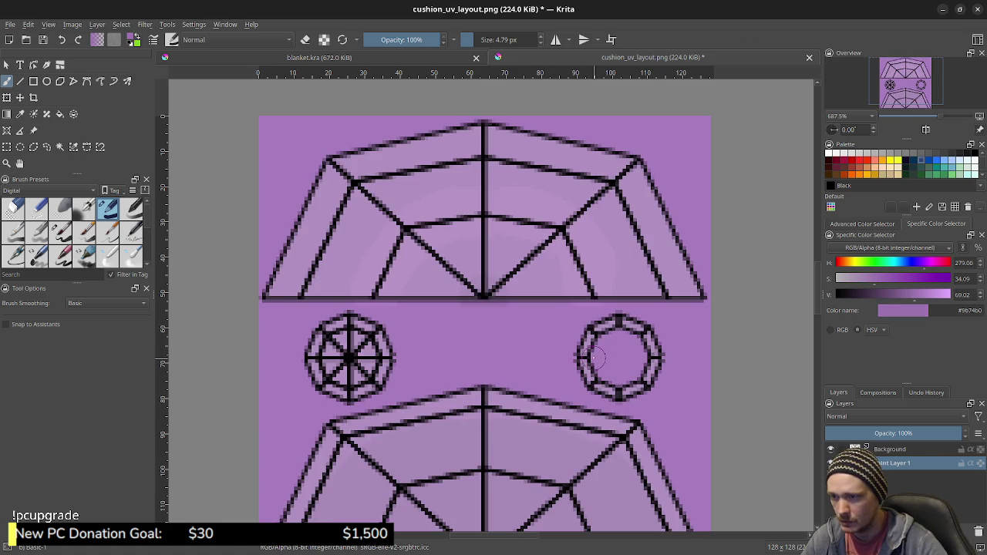
Enlarge the brush to about 6.4 px, hide the line art, and save as PNG.
left_click_drag(602, 359, 613, 361, "shift")
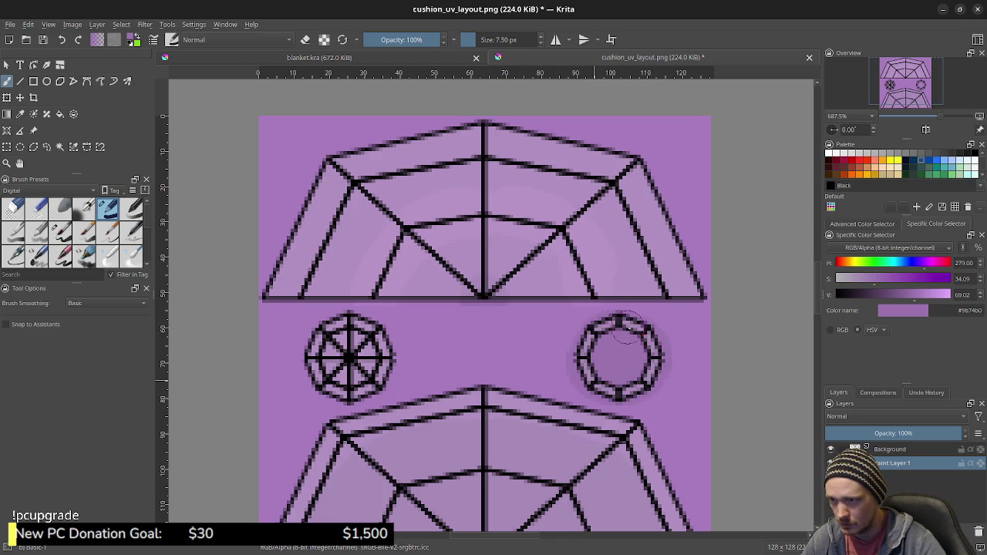
left_click(831, 448)
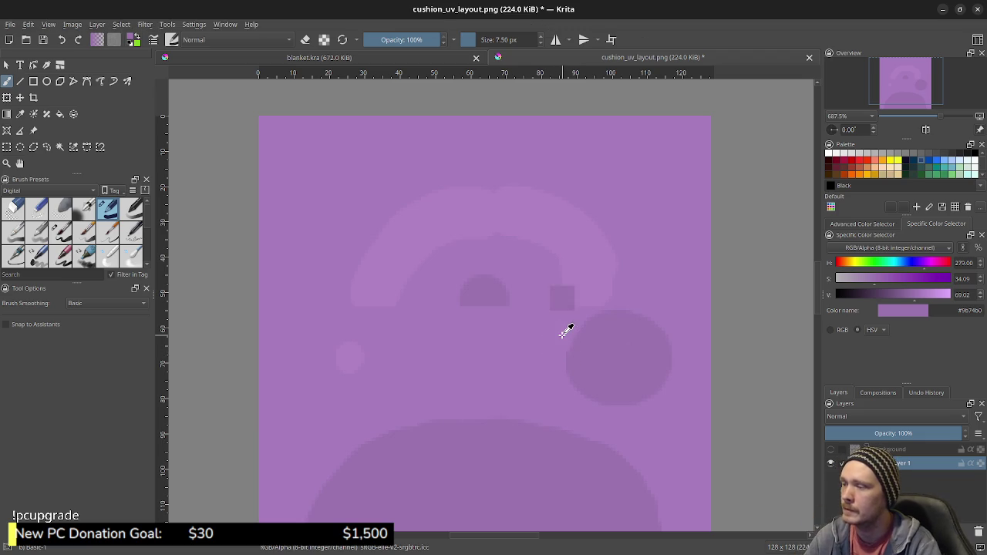
key("alt+Tab")
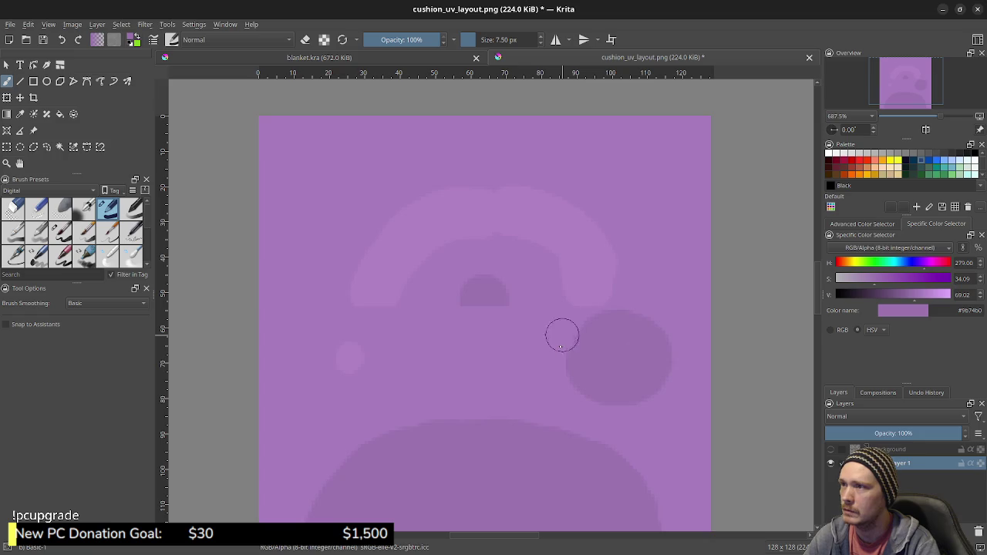
key("ctrl+s")
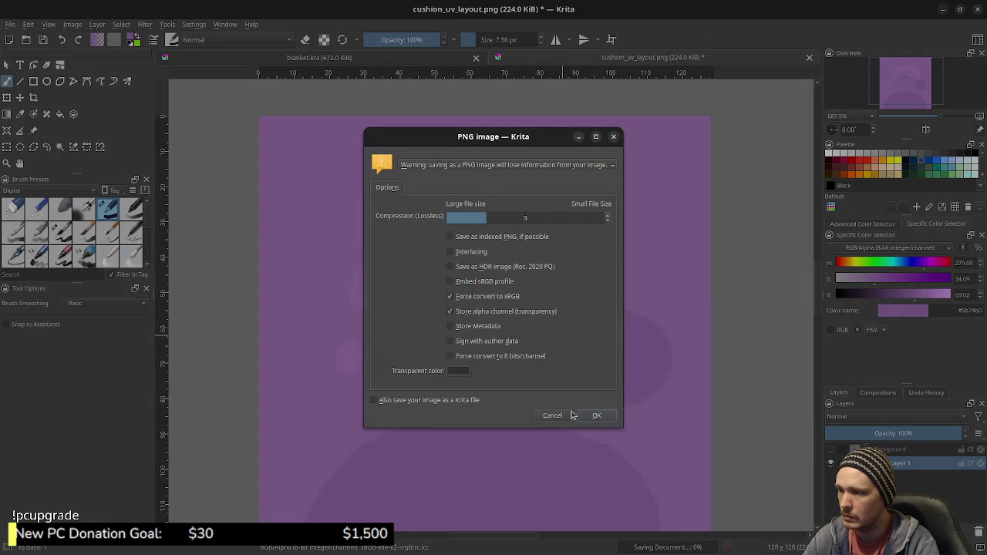
Confirm the PNG options and save a copy of the document as cushion.kra.
left_click(578, 416)
left_click(10, 24)
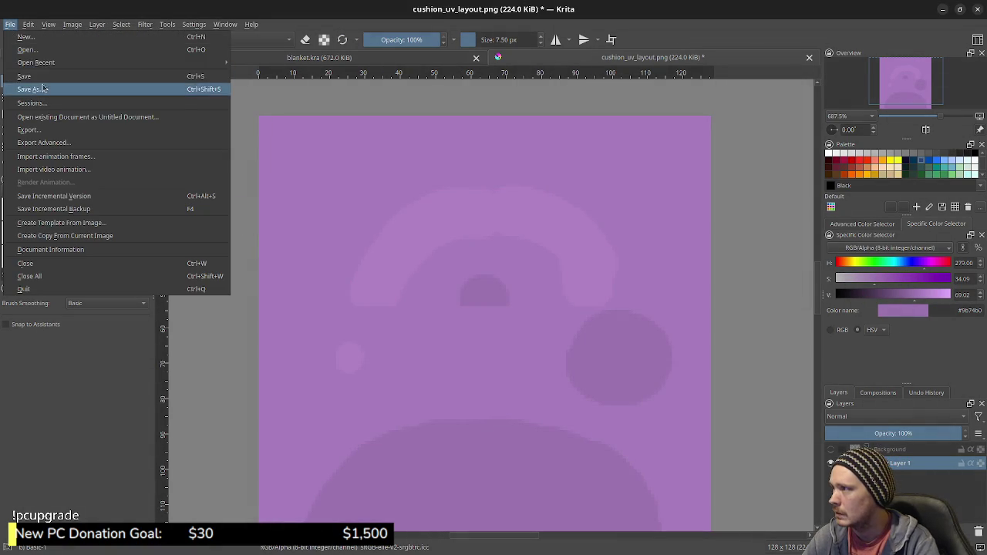
left_click(41, 90)
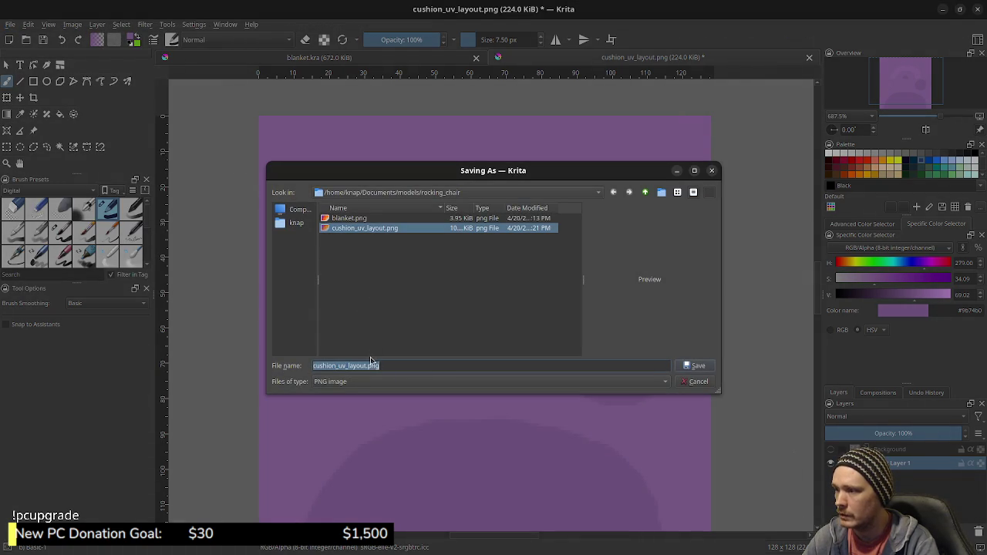
left_click(353, 381)
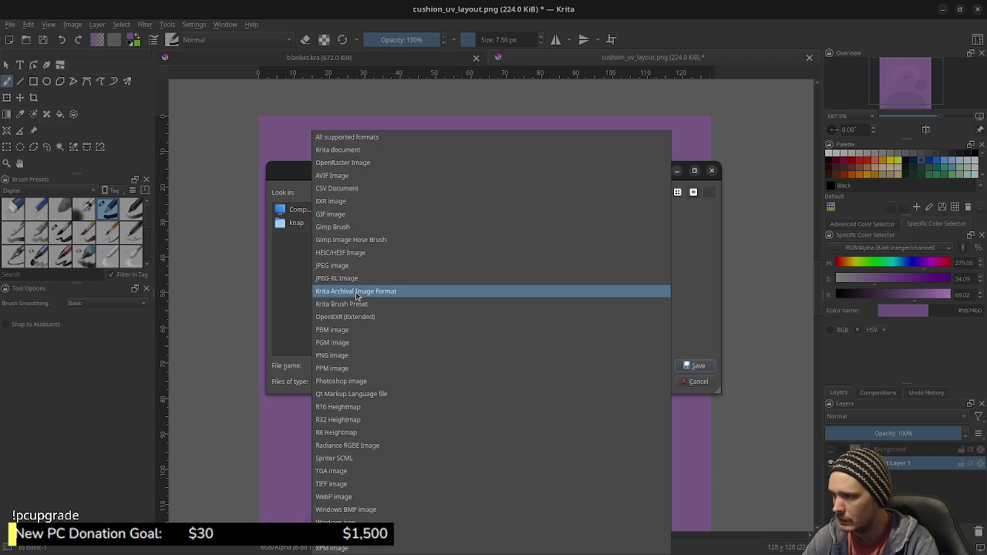
left_click(356, 291)
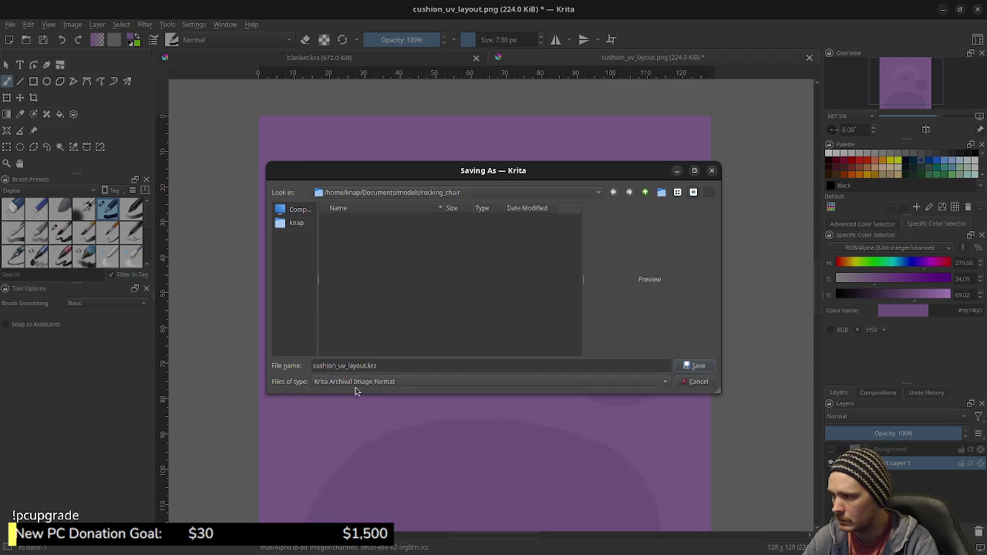
left_click(356, 386)
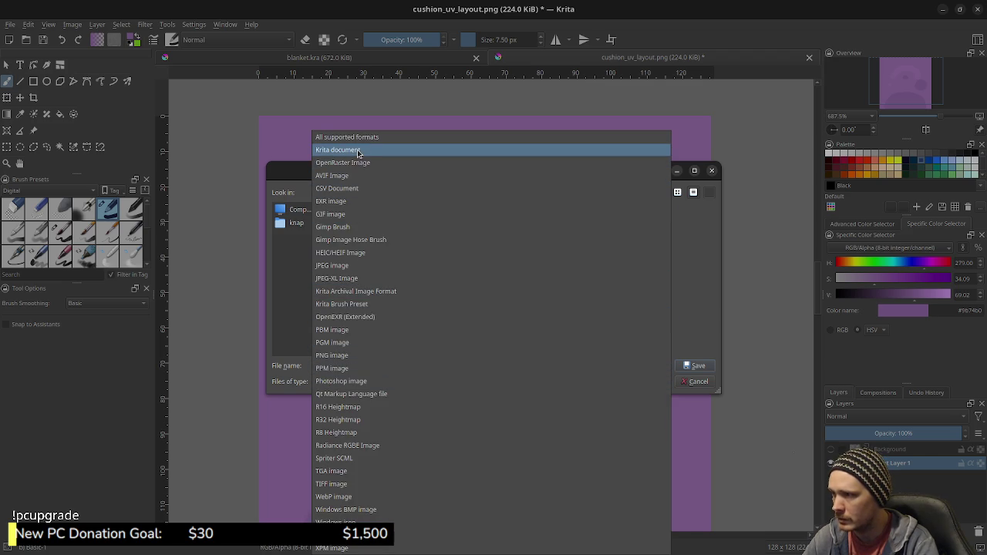
left_click(358, 150)
double_click(354, 366)
left_click(345, 366)
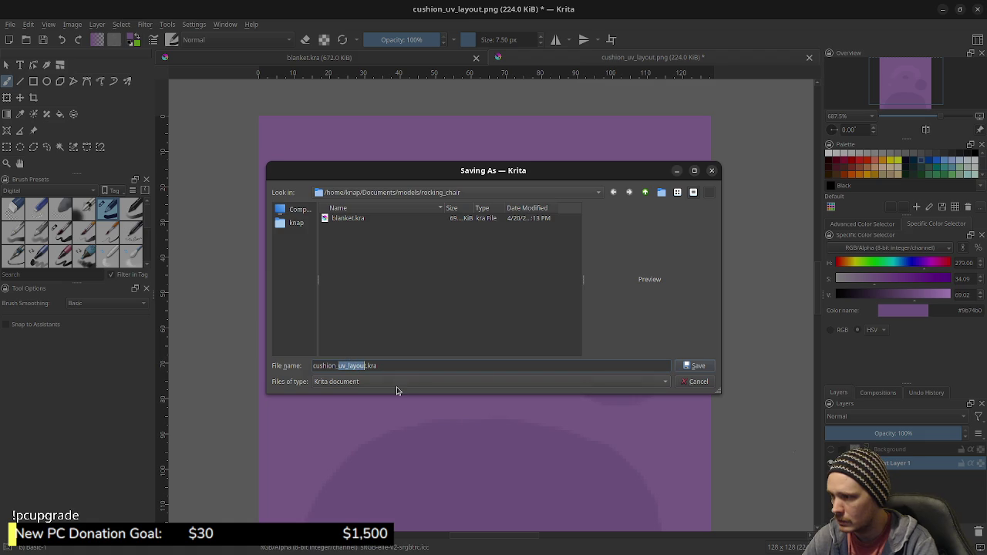
key("BackSpace")
key("BackSpace")
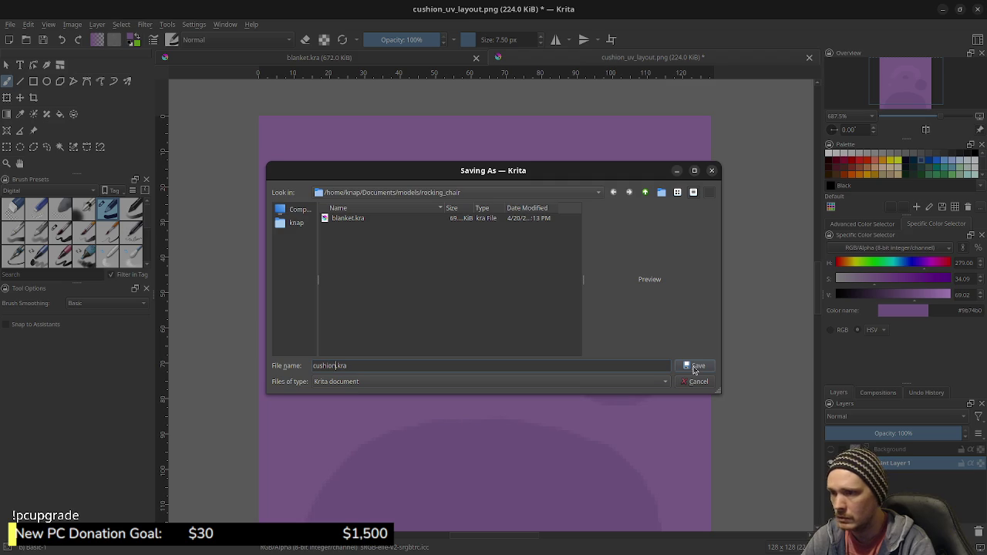
left_click(695, 366)
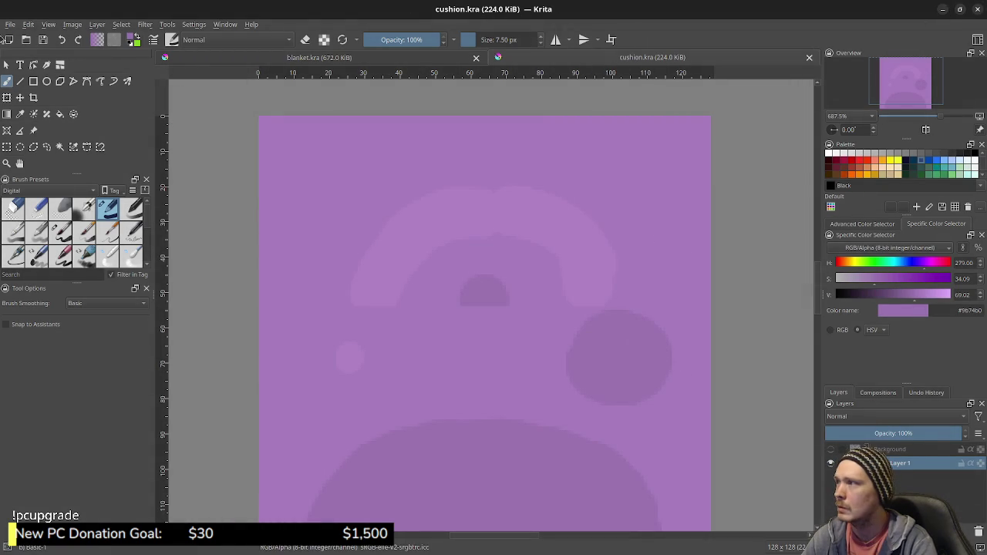
Export the painting as cushion.png and confirm the PNG export settings.
left_click(10, 24)
left_click(60, 126)
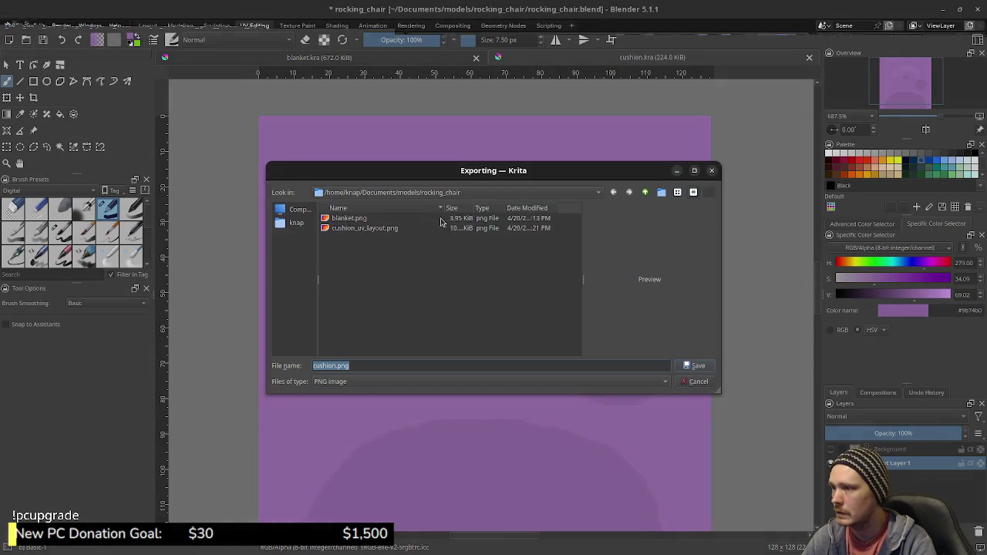
left_click(695, 365)
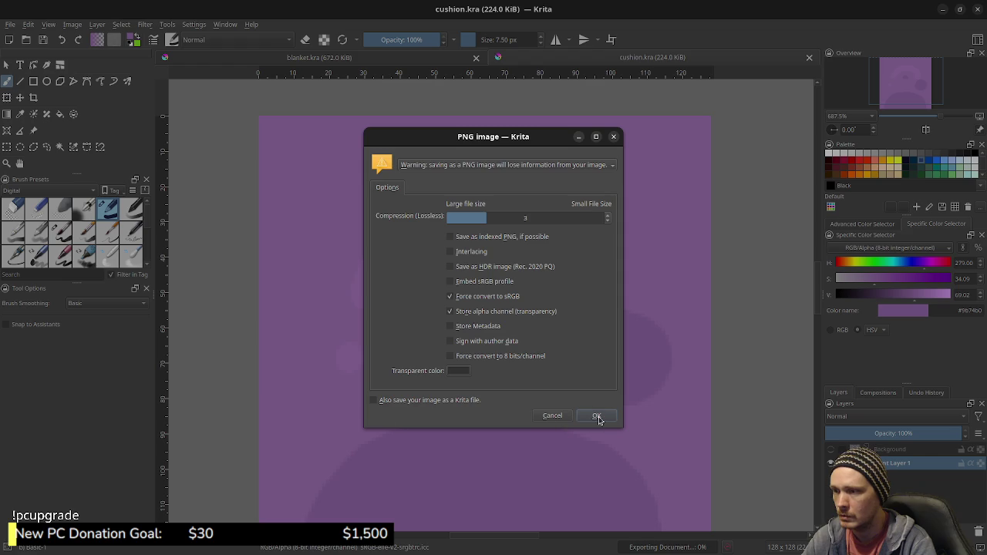
left_click(596, 416)
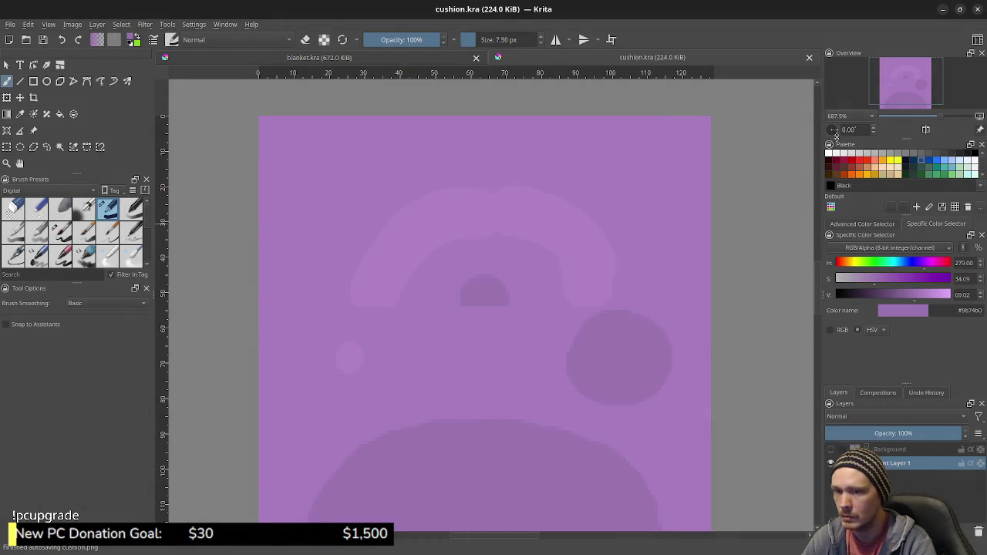
Create a material named Cushion whose Base Color is an Image Texture loaded from cushion.png.
left_click(942, 11)
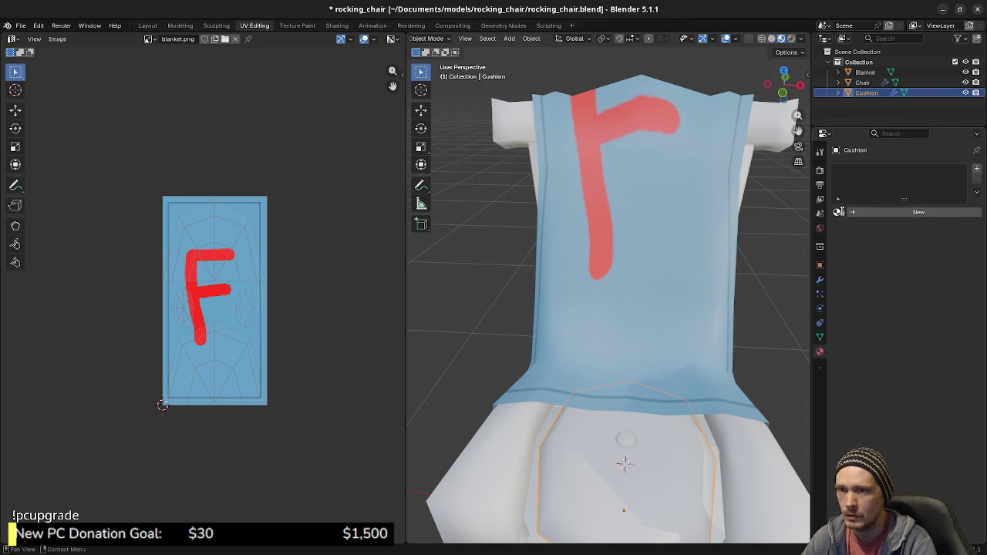
left_click(862, 212)
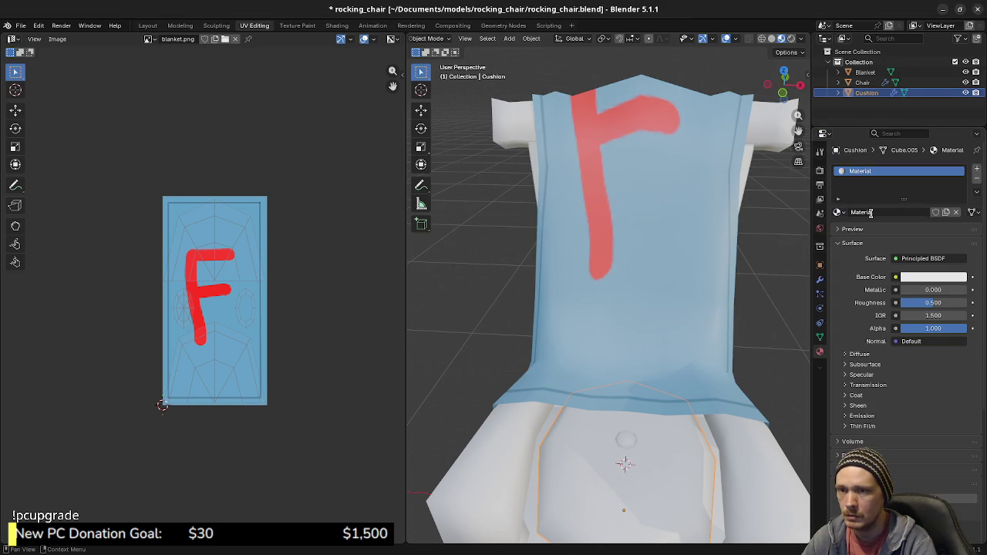
left_click(871, 217)
type("Cush")
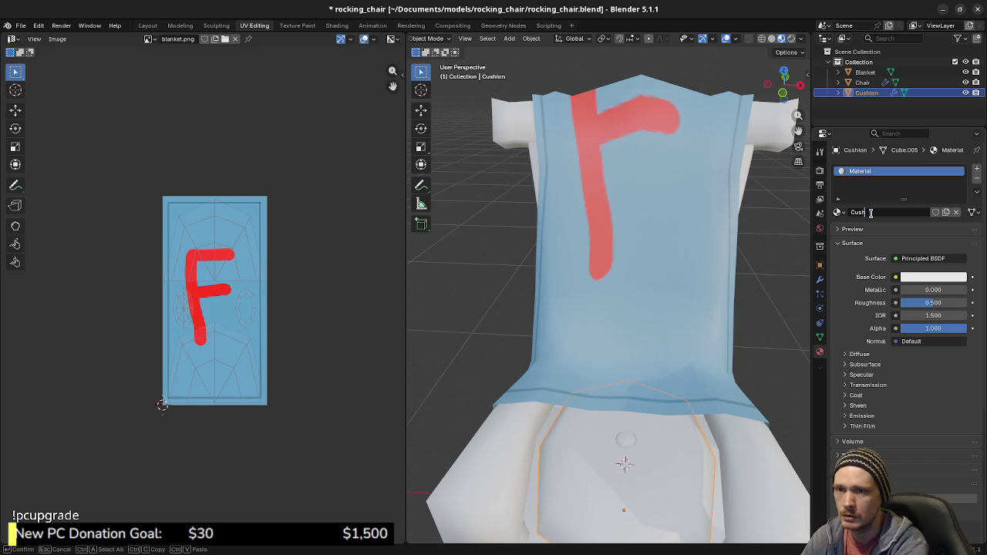
type("ion")
key("Return")
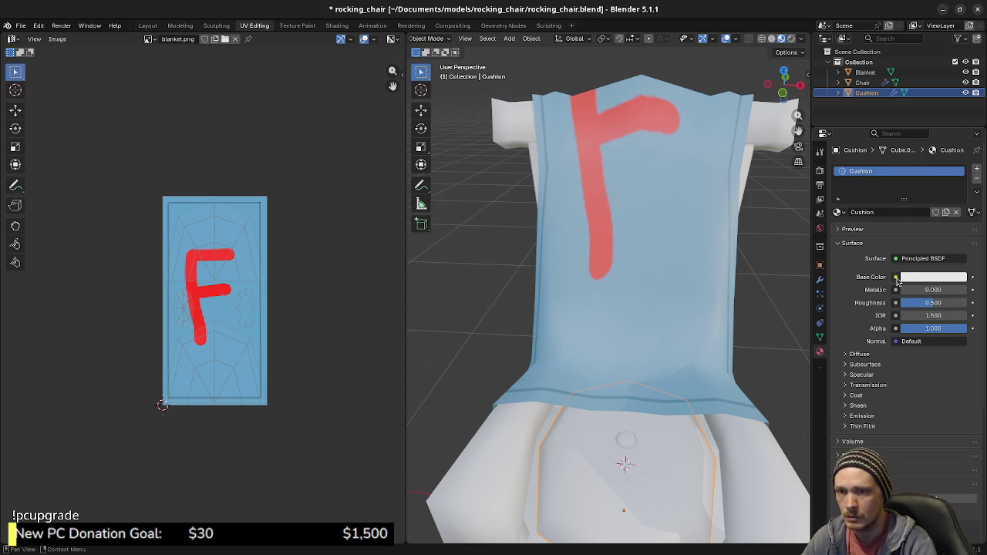
left_click(896, 277)
left_click(694, 357)
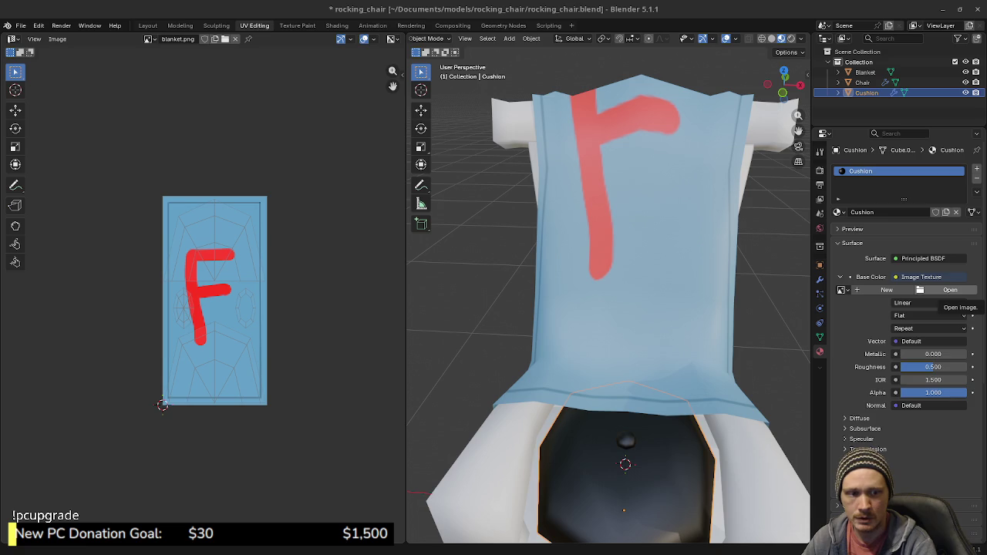
mouse_move(722, 439)
middle_mouse_down()
mouse_move(632, 362)
mouse_move(652, 371)
mouse_move(640, 359)
middle_mouse_up()
Set the cushion's roughness to 0 and lower the blanket's roughness.
mouse_move(929, 405)
left_mouse_down()
mouse_move(902, 418)
mouse_move(930, 418)
left_mouse_up()
left_click(595, 203)
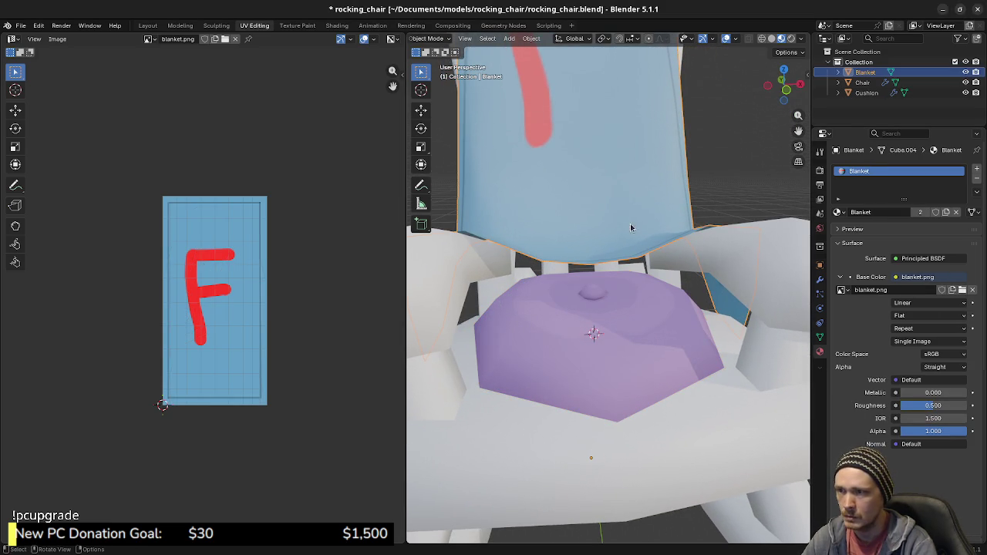
mouse_move(931, 406)
left_mouse_down()
mouse_move(900, 408)
mouse_move(901, 418)
left_mouse_up()
left_click(678, 367)
Rotate all the cushion geometry in Edit Mode from the right-side view so it tilts onto the seat.
mouse_move(637, 372)
middle_mouse_down()
mouse_move(607, 372)
mouse_move(617, 330)
middle_mouse_up()
key("KP_3")
key("Tab")
key("a")
key("shift+z")
key("r")
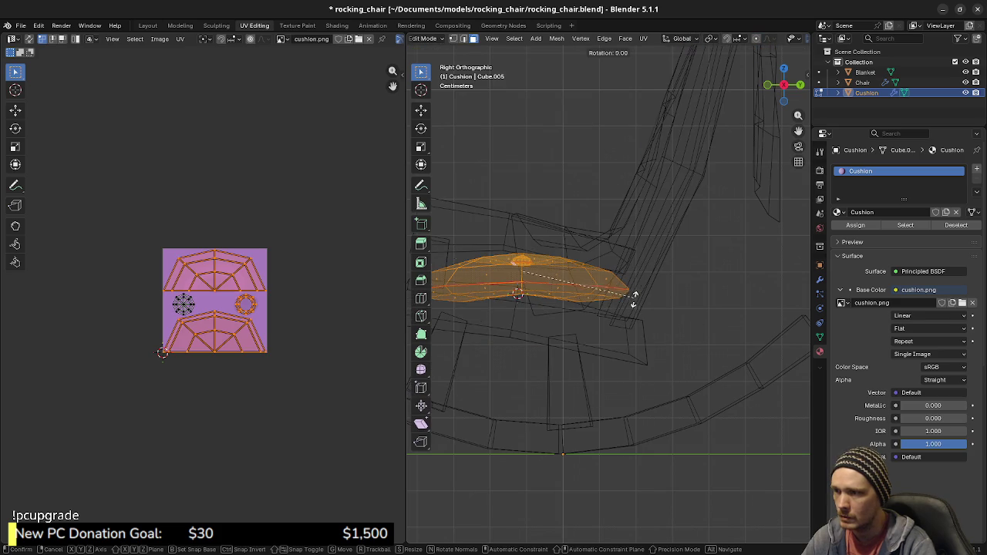
left_click(629, 316)
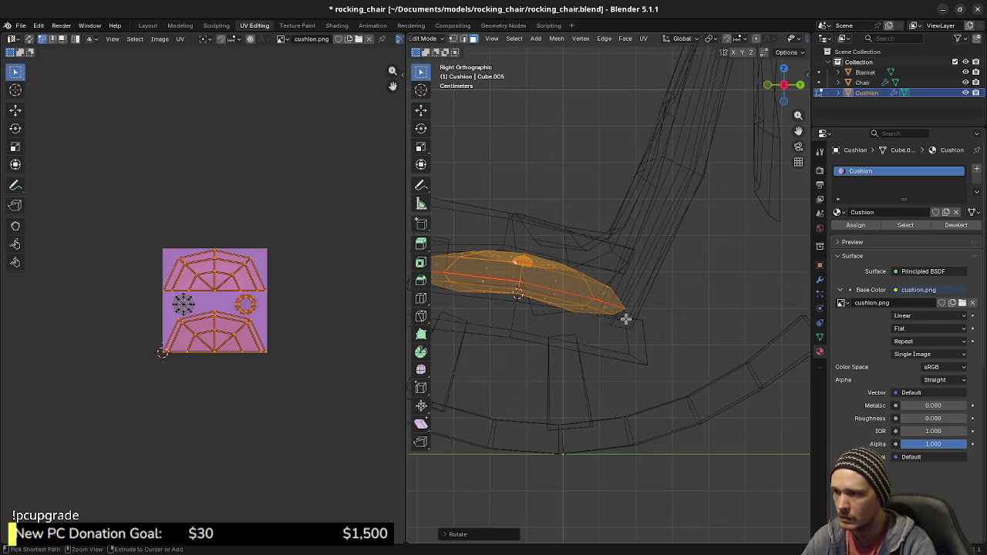
key("shift+z")
mouse_move(567, 316)
middle_mouse_down()
mouse_move(526, 411)
mouse_move(696, 370)
mouse_move(666, 356)
middle_mouse_up()
key("Tab")
Hide the chair and blanket to inspect the textured cushion up close.
key("alt+a")
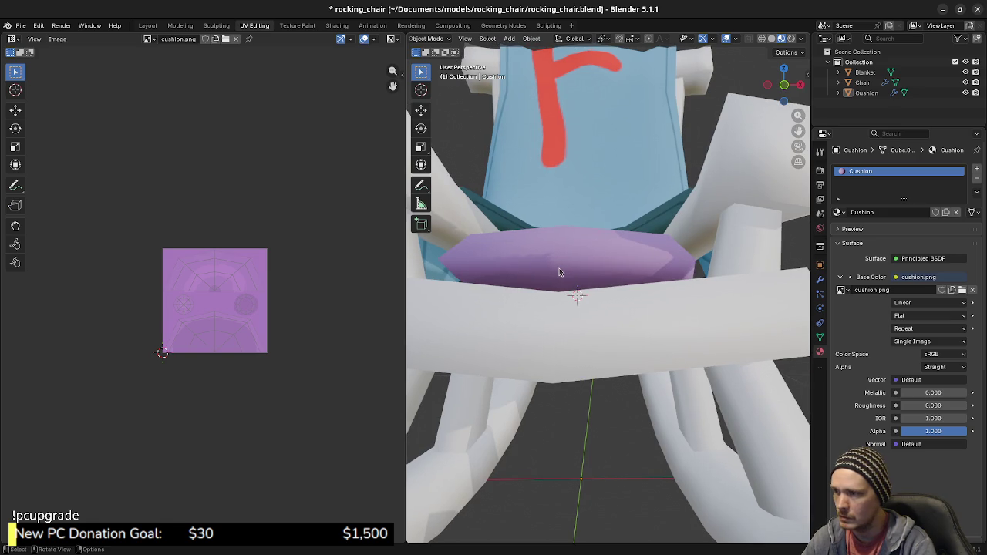
left_click(568, 270)
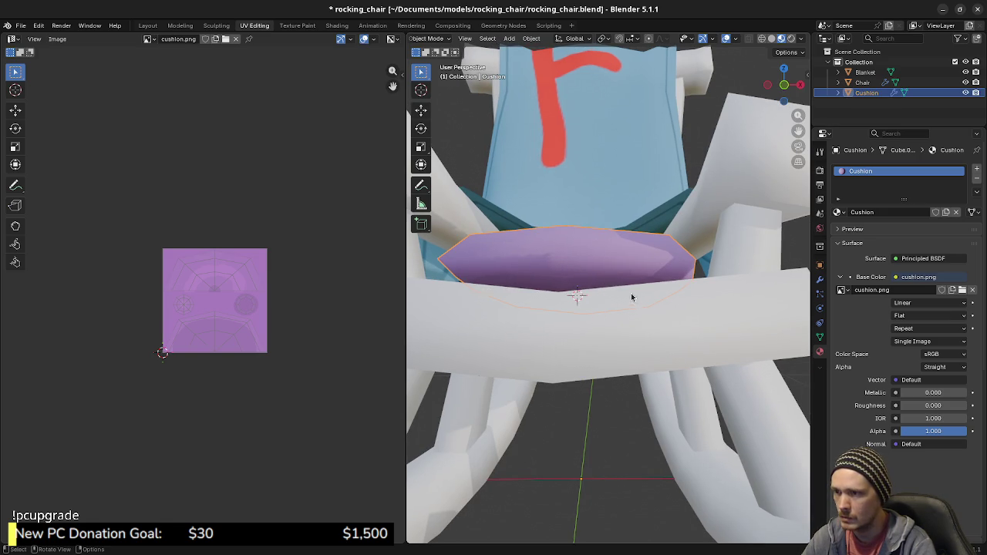
left_click(644, 330)
key("h")
mouse_move(661, 342)
middle_mouse_down()
mouse_move(529, 279)
mouse_move(584, 331)
mouse_move(632, 254)
mouse_move(575, 322)
mouse_move(486, 278)
mouse_move(590, 260)
mouse_move(702, 322)
mouse_move(638, 267)
middle_mouse_up()
left_click(642, 242)
key("h")
scroll(656, 205, "up", 3)
mouse_move(656, 205)
middle_mouse_down()
mouse_move(649, 234)
mouse_move(899, 355)
middle_mouse_up()
Try Closest texture interpolation, keeping the blanket on Linear and setting the cushion to Closest.
left_click(906, 304)
left_click(906, 339)
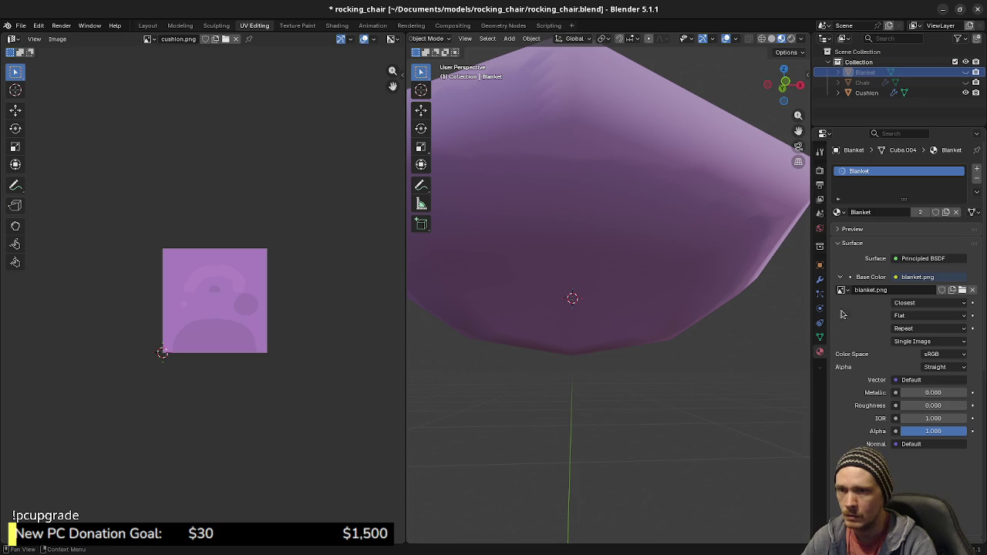
left_click(917, 302)
left_click(908, 330)
left_click(742, 266)
left_click(918, 302)
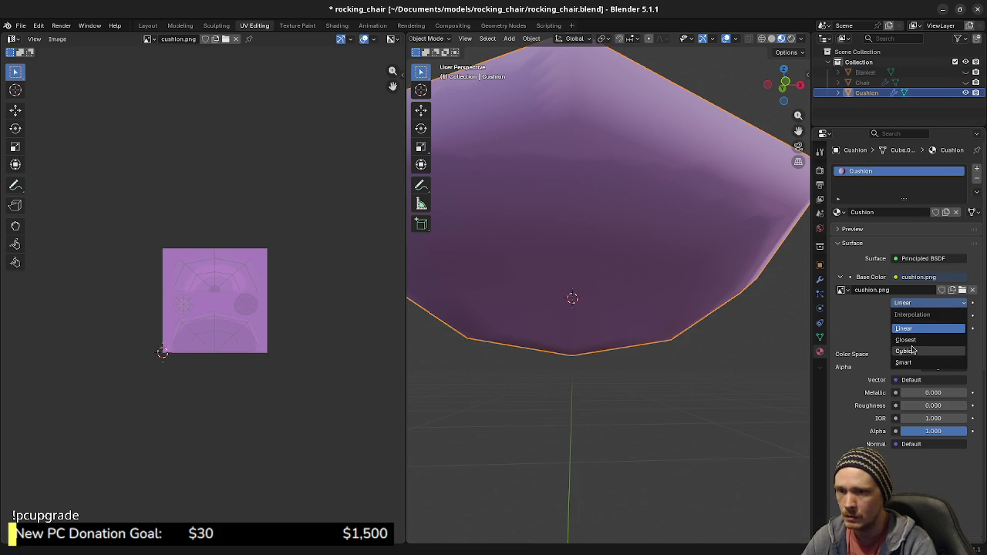
left_click(914, 341)
After looking down on the cushion, set its texture interpolation back to Linear.
middle_click_drag(694, 305, 714, 403)
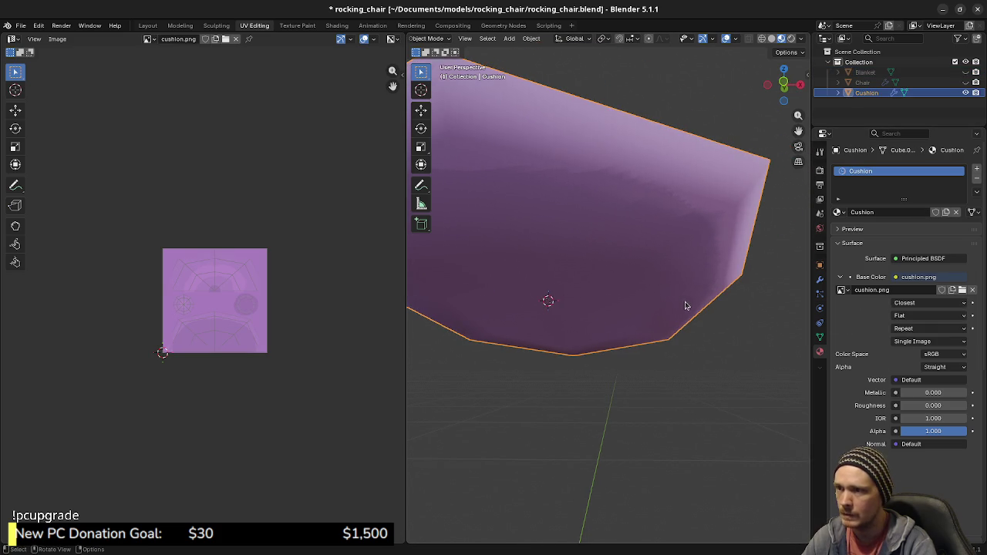
key("alt+a")
scroll(705, 362, "down", 3)
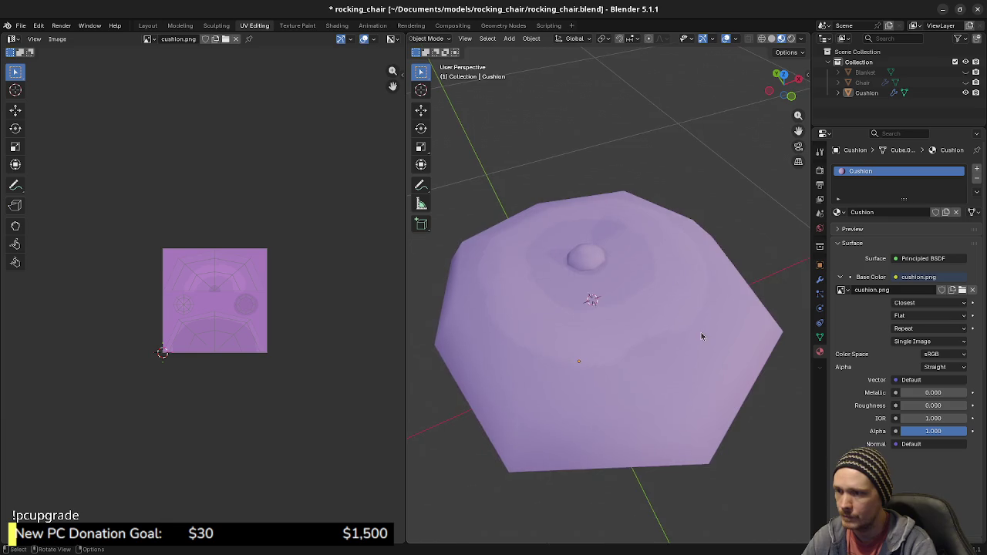
scroll(701, 343, "up", 2)
scroll(706, 357, "down", 3)
mouse_move(705, 357)
middle_mouse_down()
mouse_move(690, 337)
mouse_move(692, 391)
middle_mouse_up()
scroll(680, 387, "up", 3)
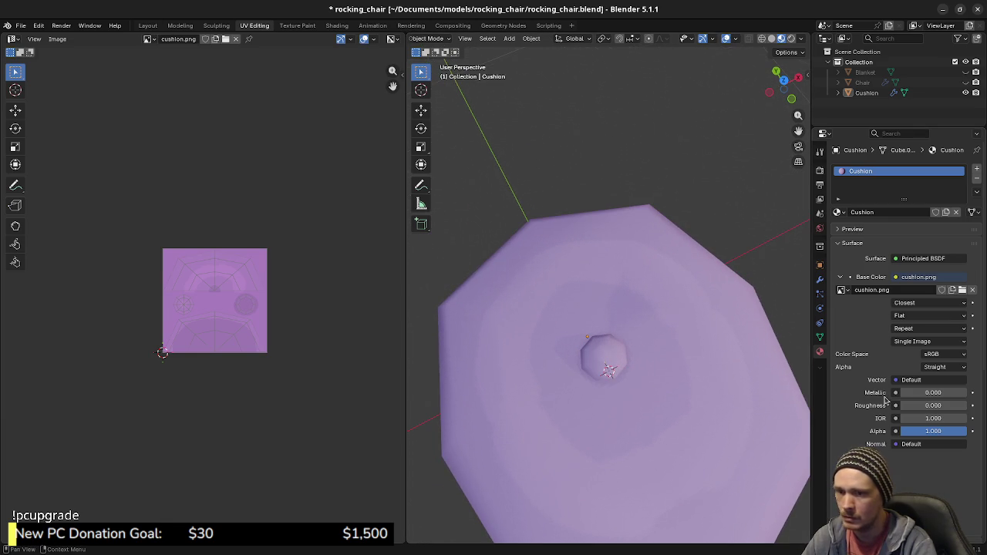
left_click(906, 306)
left_click(905, 306)
Save the blend file and switch over to Krita.
mouse_move(678, 378)
middle_mouse_down()
mouse_move(674, 396)
mouse_move(690, 397)
middle_mouse_up()
scroll(690, 398, "down", 1)
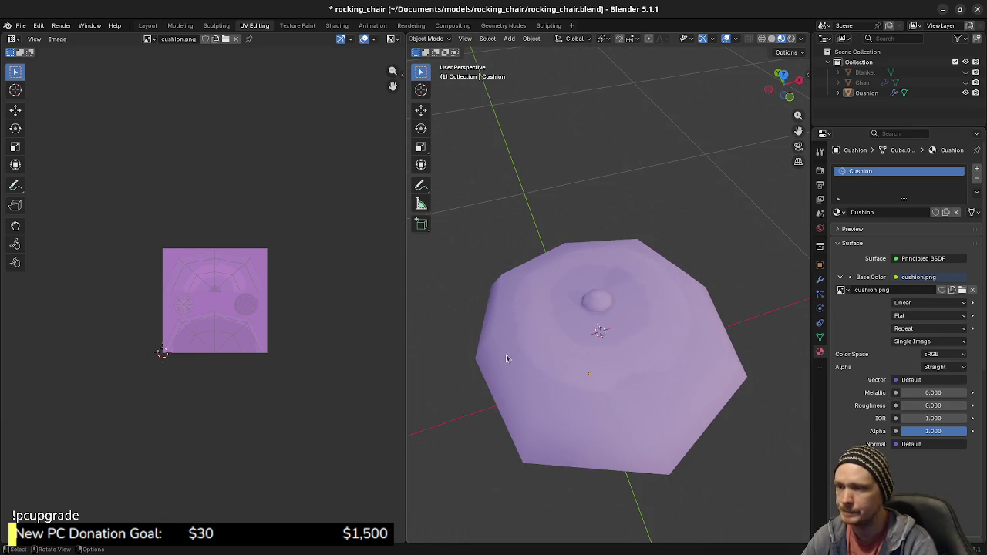
key("ctrl+s")
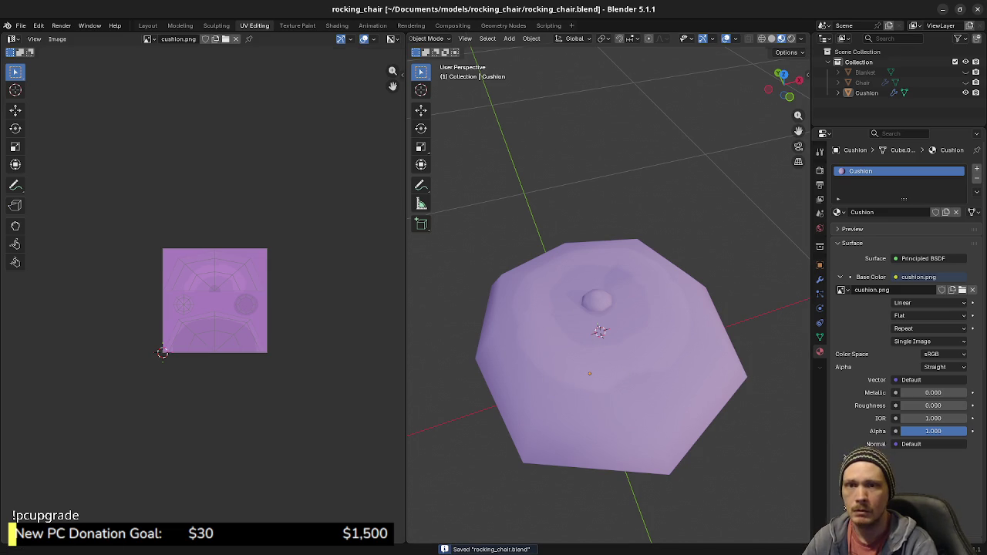
key("alt+Tab")
scroll(644, 325, "down", 1)
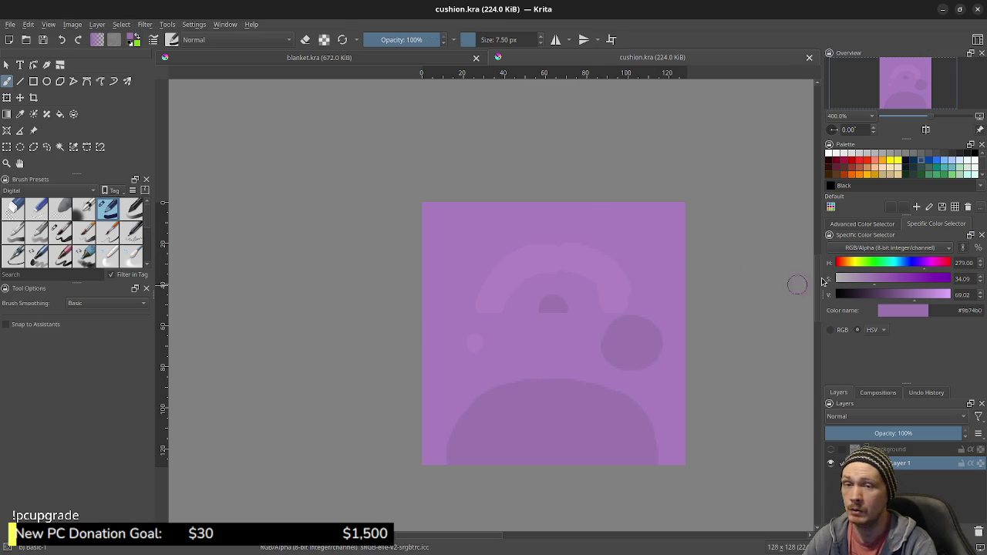
Back in Blender, unhide the chair and blanket with Alt+H and deselect everything.
key("alt+Tab")
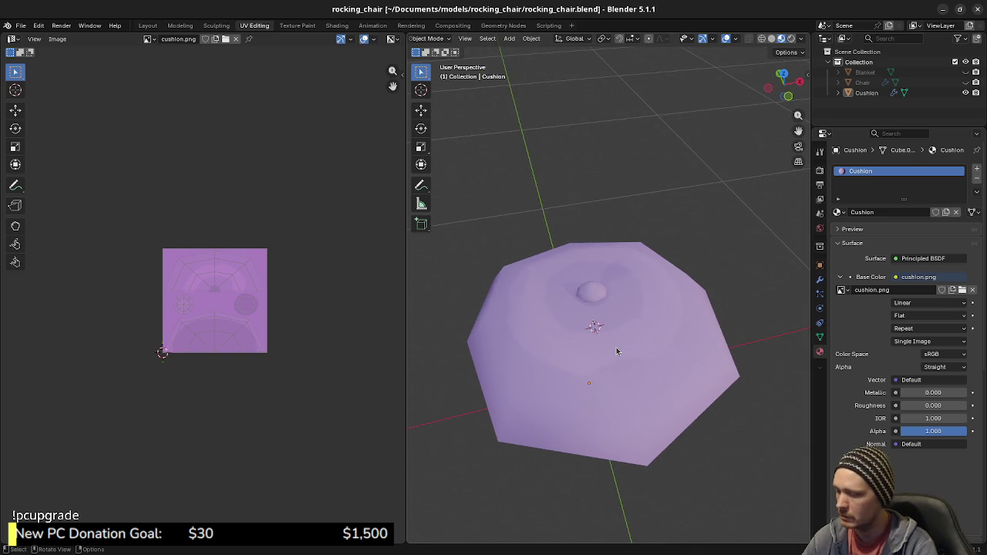
key("alt+h")
key("alt+a")
scroll(661, 365, "down", 3)
scroll(678, 378, "down", 4)
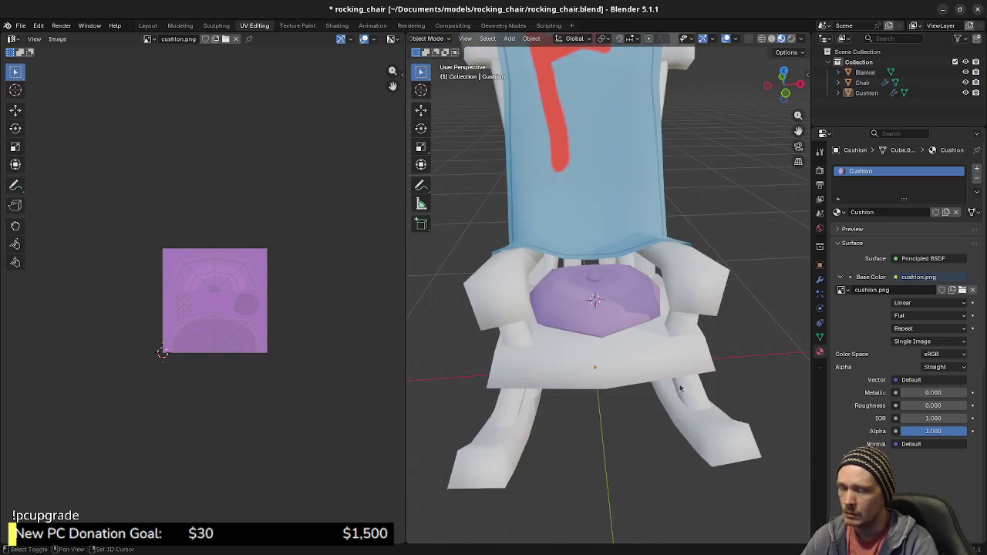
mouse_move(689, 390)
middle_mouse_down()
mouse_move(633, 378)
mouse_move(659, 379)
middle_mouse_up()
Give the 3D view more room and orbit around the whole textured rocking chair.
left_click(659, 342)
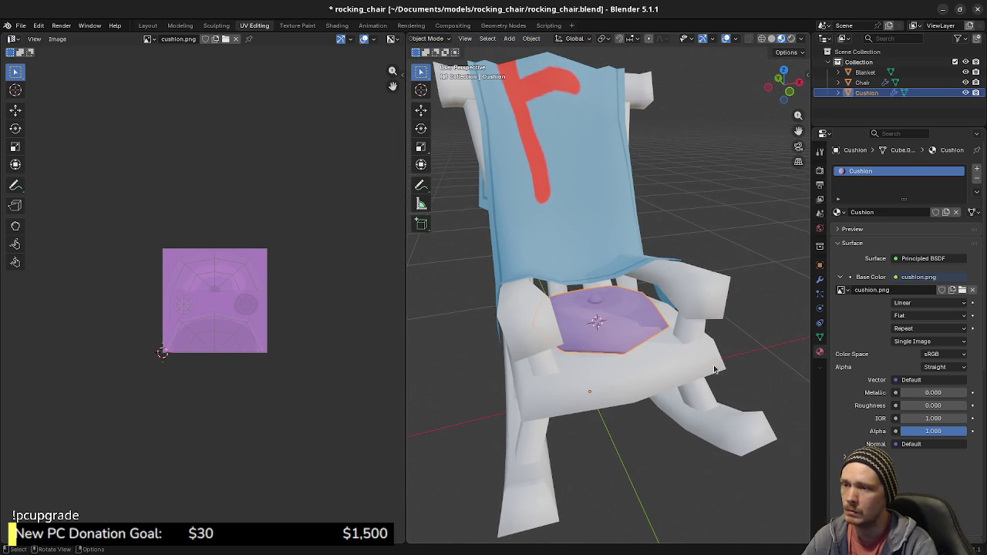
left_click(679, 235)
middle_click_drag(670, 302, 639, 279)
left_click_drag(408, 295, 333, 299)
mouse_move(463, 308)
middle_mouse_down()
mouse_move(566, 318)
mouse_move(592, 307)
mouse_move(603, 332)
middle_mouse_up()
scroll(603, 336, "up", 1)
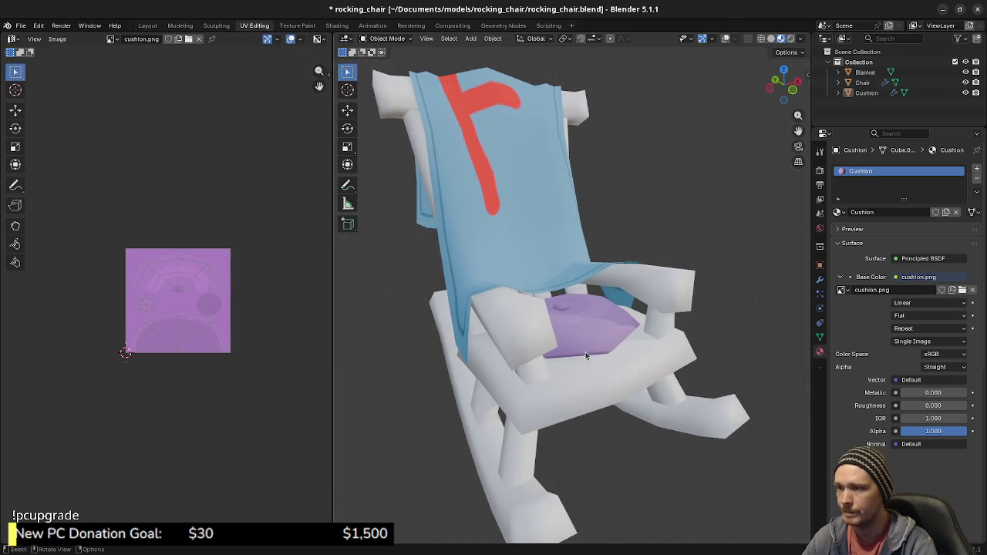
scroll(604, 336, "up", 1)
key("alt+Tab")
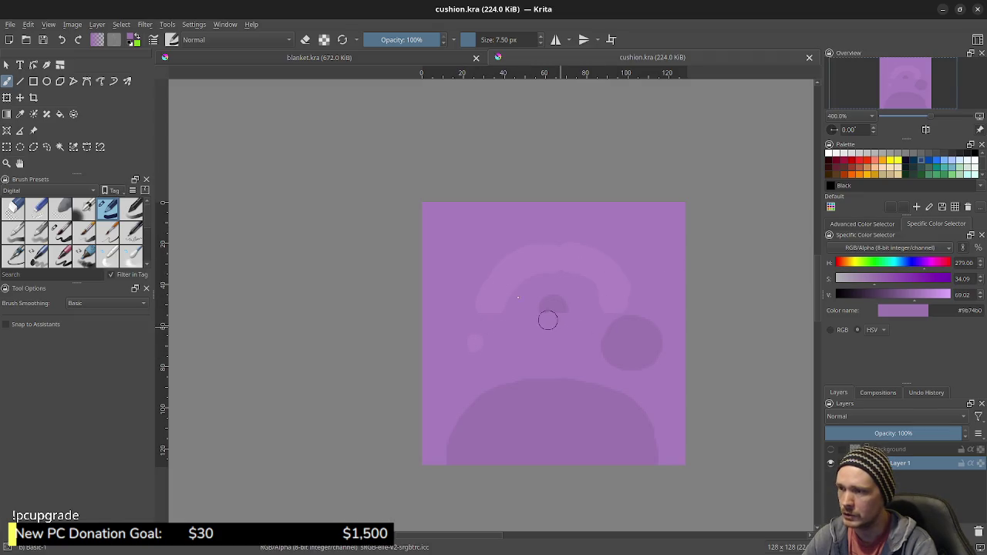
Turn on the Background layer's visibility to show the UV wireframe over the cushion painting.
left_click(830, 449)
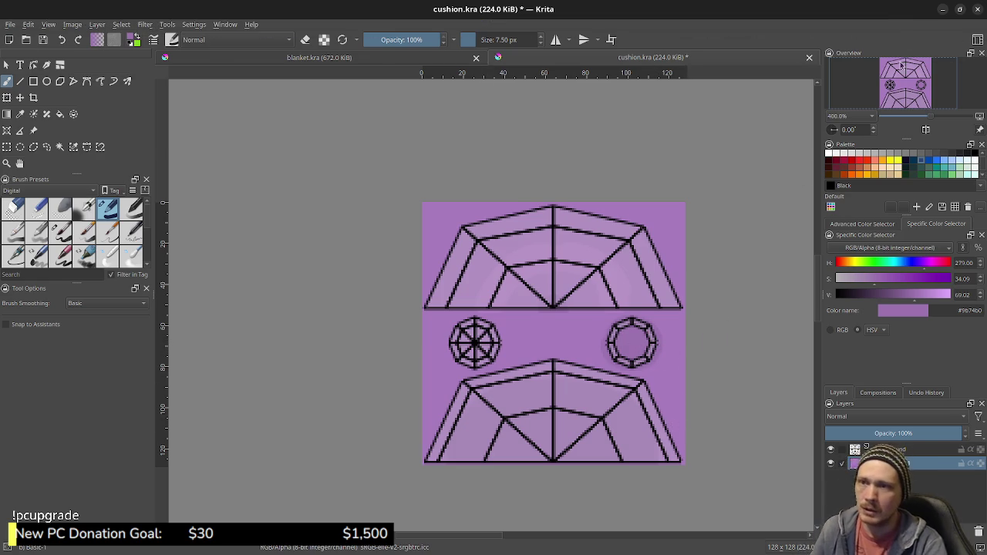
left_click(942, 8)
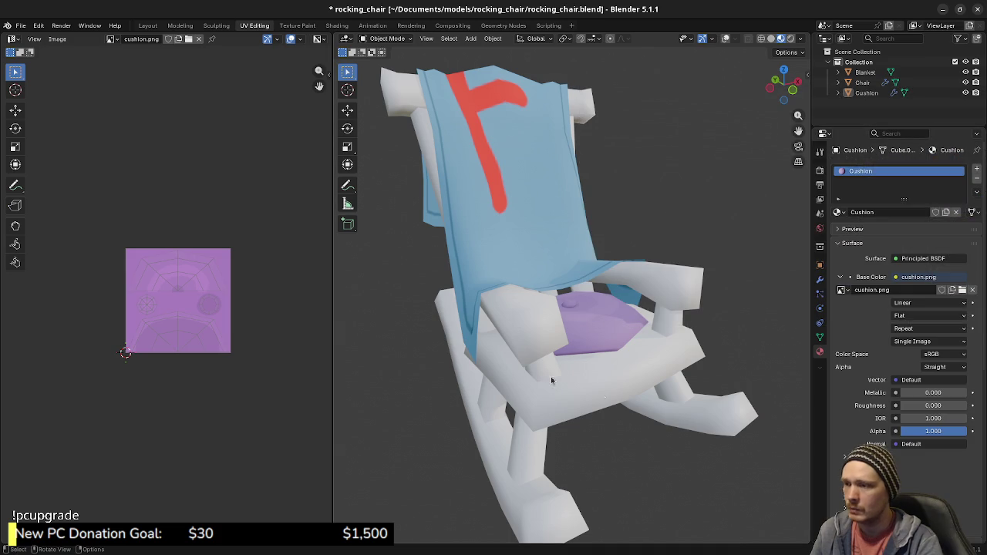
Select the Chair object, orbit toward its seat, and enter Edit Mode on its mesh.
left_click(653, 400)
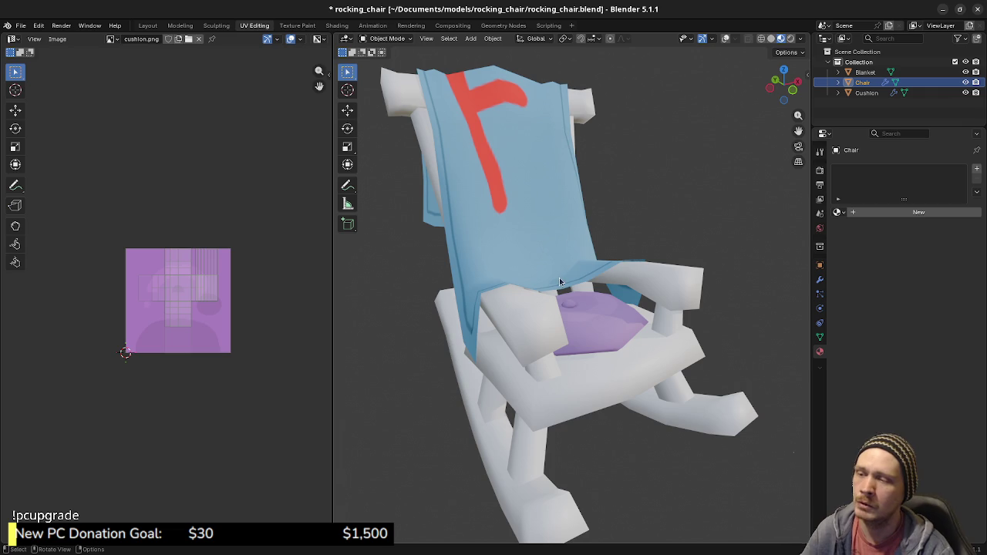
mouse_move(615, 326)
middle_mouse_down()
mouse_move(636, 323)
mouse_move(532, 319)
mouse_move(590, 320)
mouse_move(545, 305)
mouse_move(360, 285)
mouse_move(536, 338)
mouse_move(506, 305)
mouse_move(523, 308)
mouse_move(531, 339)
mouse_move(546, 340)
mouse_move(529, 337)
mouse_move(581, 312)
mouse_move(615, 326)
middle_mouse_up()
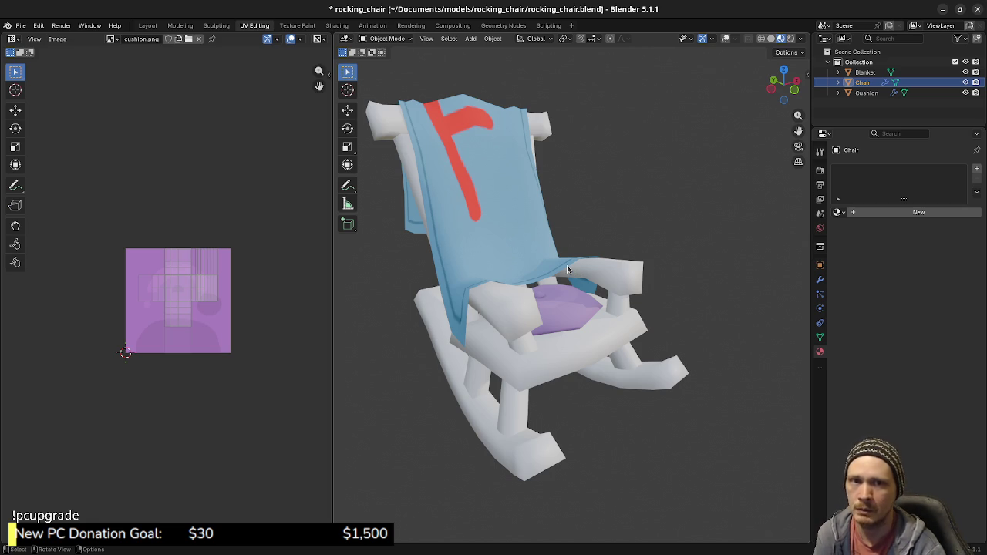
mouse_move(594, 330)
middle_mouse_down()
mouse_move(598, 365)
mouse_move(659, 355)
mouse_move(643, 347)
mouse_move(661, 342)
mouse_move(612, 336)
mouse_move(623, 354)
mouse_move(578, 356)
mouse_move(621, 365)
mouse_move(563, 372)
mouse_move(545, 364)
mouse_move(627, 361)
mouse_move(556, 350)
mouse_move(591, 341)
mouse_move(559, 299)
mouse_move(609, 293)
middle_mouse_up()
scroll(597, 365, "up", 2)
scroll(573, 375, "down", 3)
key("Tab")
Turn overlays back on and move the chair selection vertically along Z from the right view.
left_click(781, 41)
left_click(554, 294, "alt")
middle_click_drag(554, 293, 609, 312)
key("a")
key("alt+a")
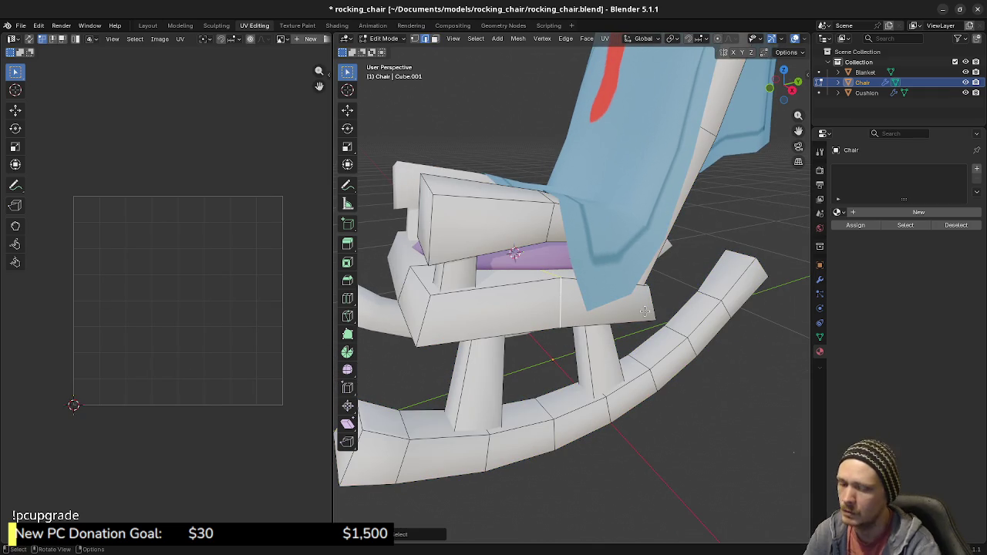
key("KP_3")
key("g")
key("z")
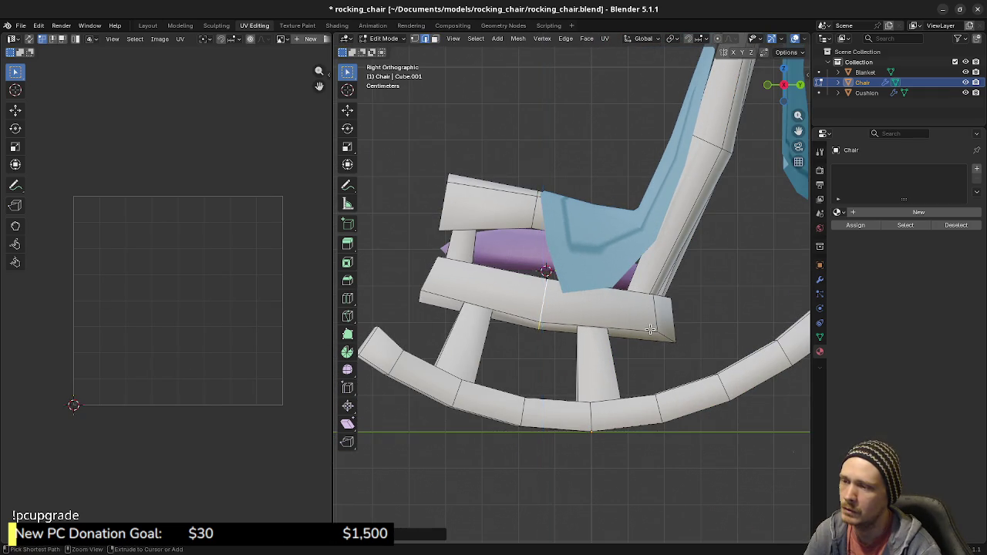
left_click(650, 330)
middle_click_drag(650, 330, 584, 360)
Switch the viewport to Material Preview shading and hide the cushion in Object Mode.
key("z")
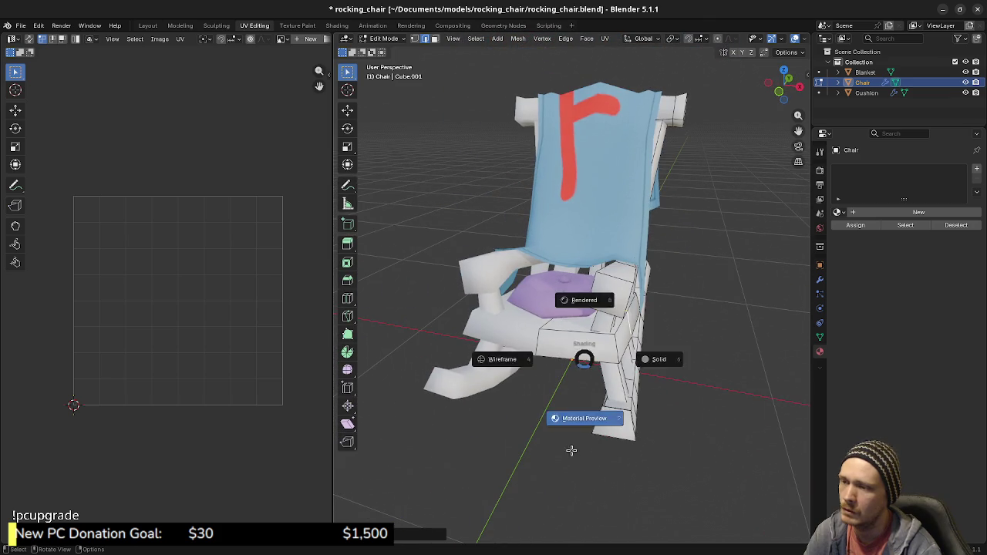
left_click(571, 450)
left_click(551, 317)
key("Tab")
left_click(557, 307)
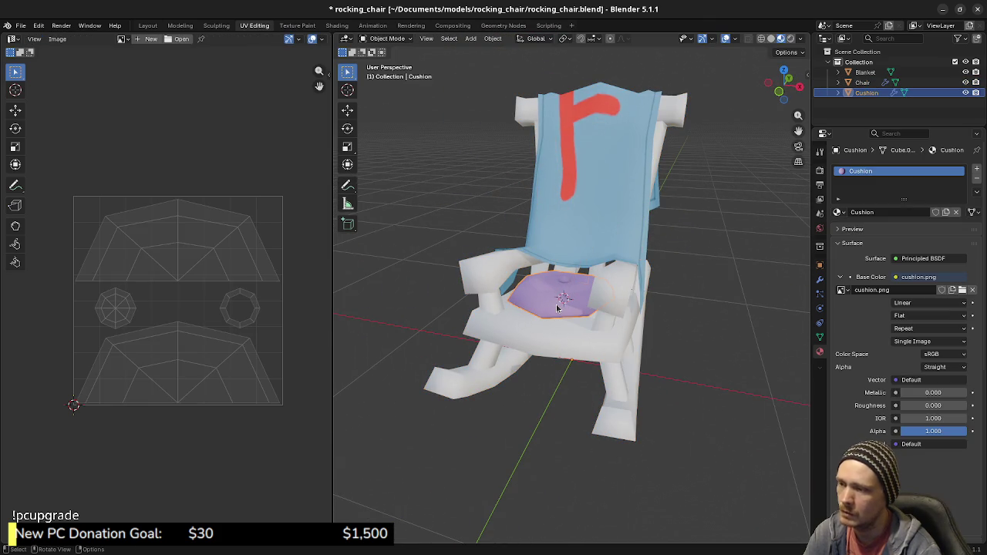
key("h")
mouse_move(557, 307)
middle_mouse_down()
mouse_move(698, 312)
mouse_move(490, 325)
middle_mouse_up()
Check the chair mesh in Edit Mode, return to Object Mode, and save the file.
left_click(490, 326)
key("Tab")
key("alt+a")
mouse_move(491, 326)
middle_mouse_down()
mouse_move(646, 353)
mouse_move(601, 330)
mouse_move(630, 332)
mouse_move(590, 323)
mouse_move(611, 333)
mouse_move(432, 347)
middle_mouse_up()
key("Tab")
key("alt+a")
key("ctrl+s")
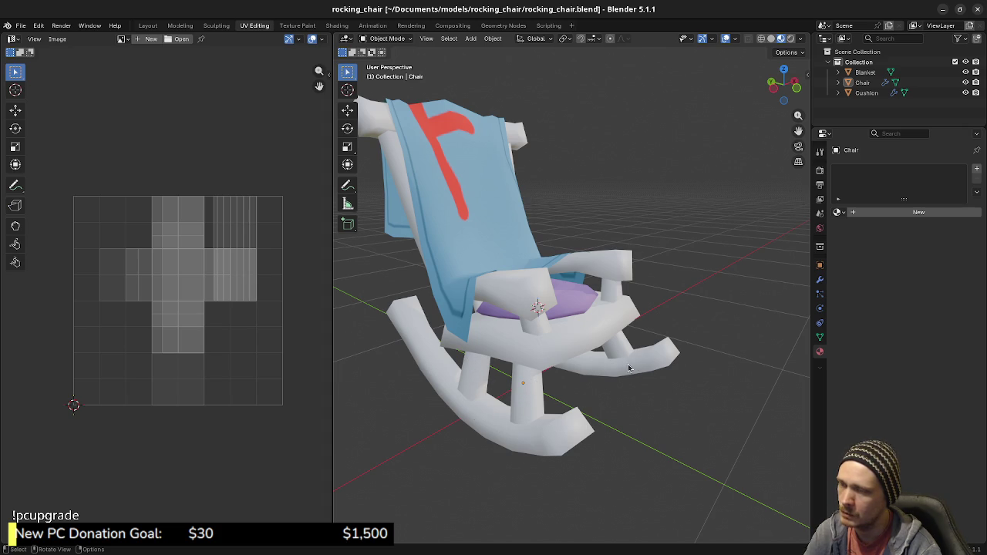
Hide the blanket and cushion and orbit around the bare chair from several angles.
left_click(509, 245)
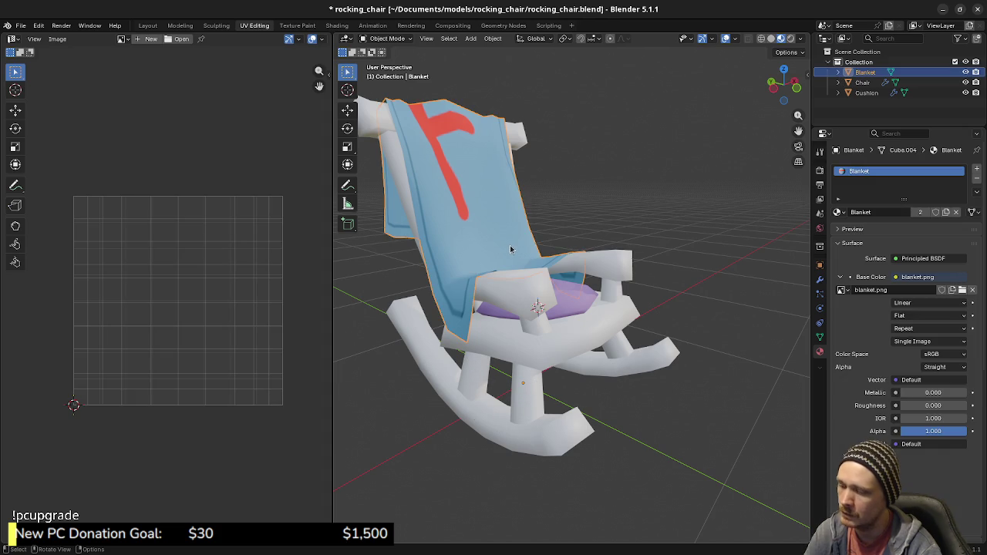
key("h")
left_click(567, 304)
middle_click_drag(567, 304, 550, 337)
key("h")
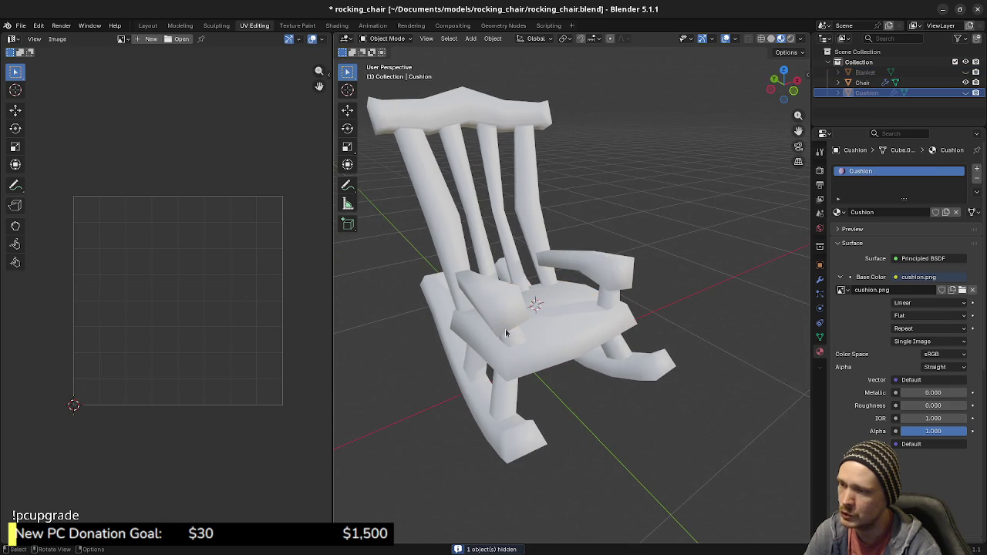
mouse_move(566, 339)
middle_mouse_down()
mouse_move(570, 352)
mouse_move(579, 344)
middle_mouse_up()
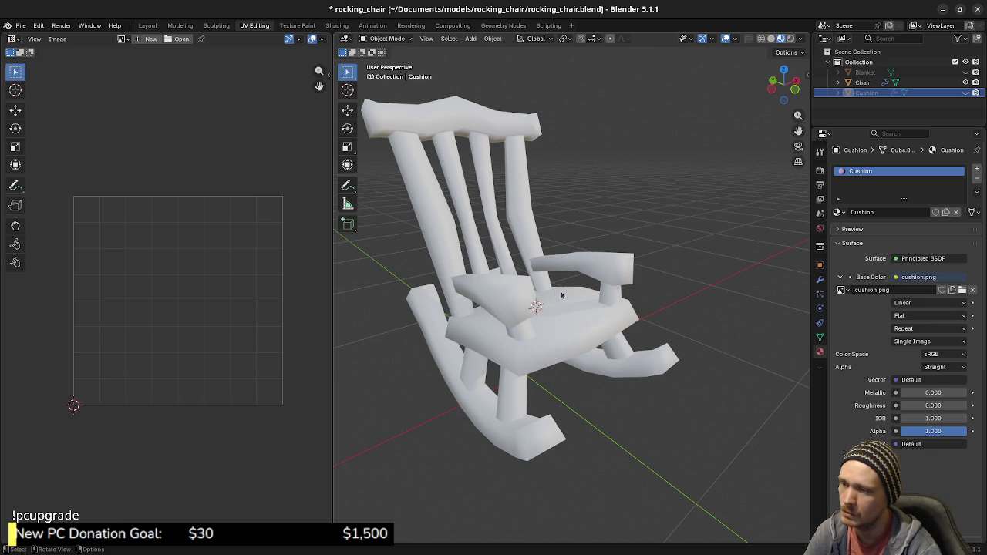
middle_click_drag(582, 330, 567, 311)
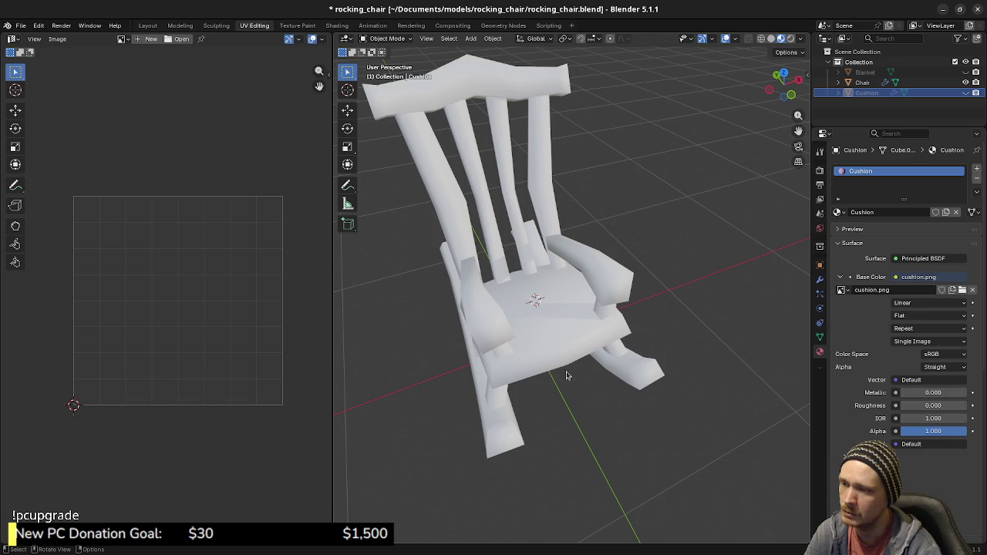
middle_click_drag(567, 374, 572, 347)
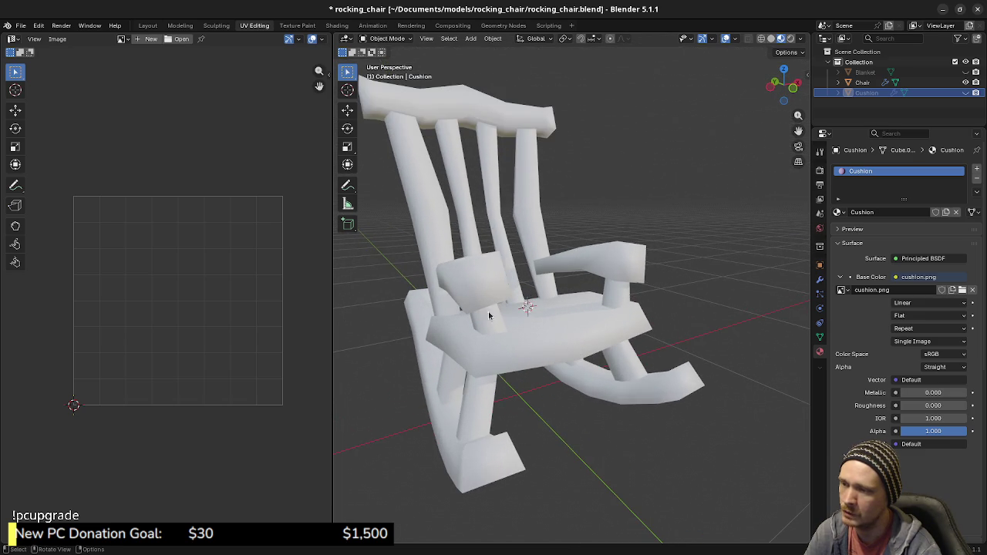
scroll(540, 310, "up", 2)
middle_click_drag(565, 336, 539, 282)
Select the chair and enter Edit Mode with all its geometry deselected.
left_click(566, 344)
key("Tab")
key("alt+a")
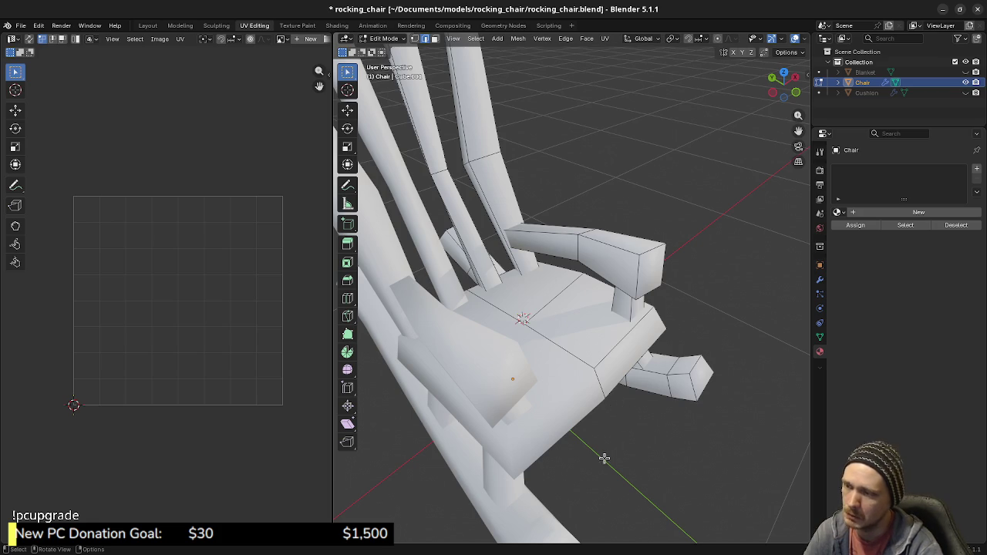
Return to Object Mode, unhide the blanket and cushion, and save the blend file.
scroll(597, 394, "down", 2)
middle_click_drag(597, 394, 586, 393)
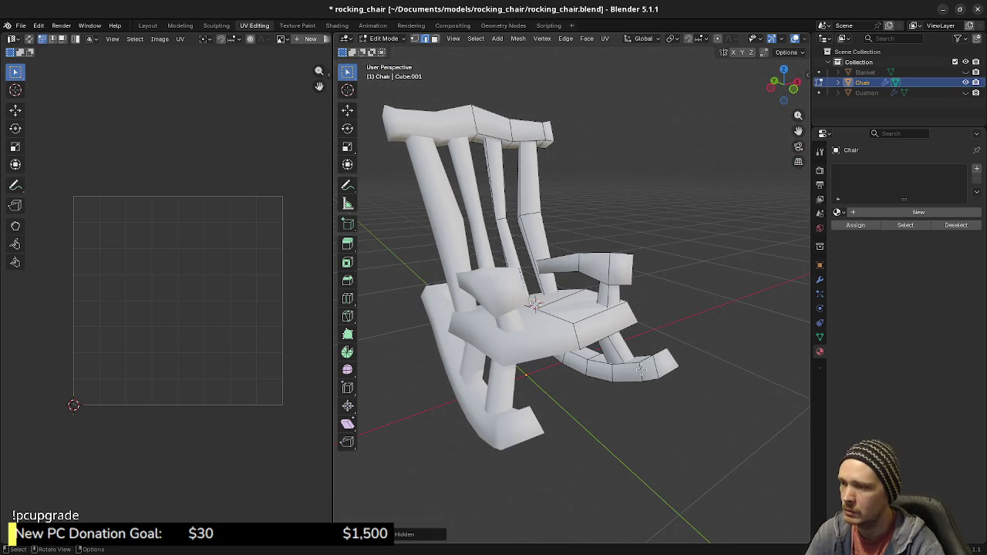
key("l")
key("Tab")
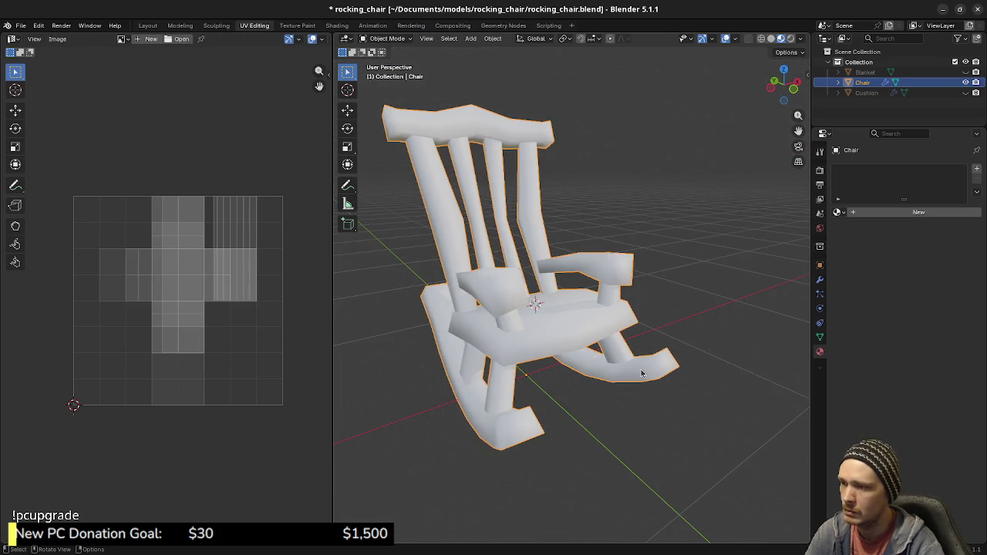
key("alt+a")
key("alt+h")
key("alt+a")
mouse_move(655, 383)
middle_mouse_down()
mouse_move(550, 373)
mouse_move(624, 269)
middle_mouse_up()
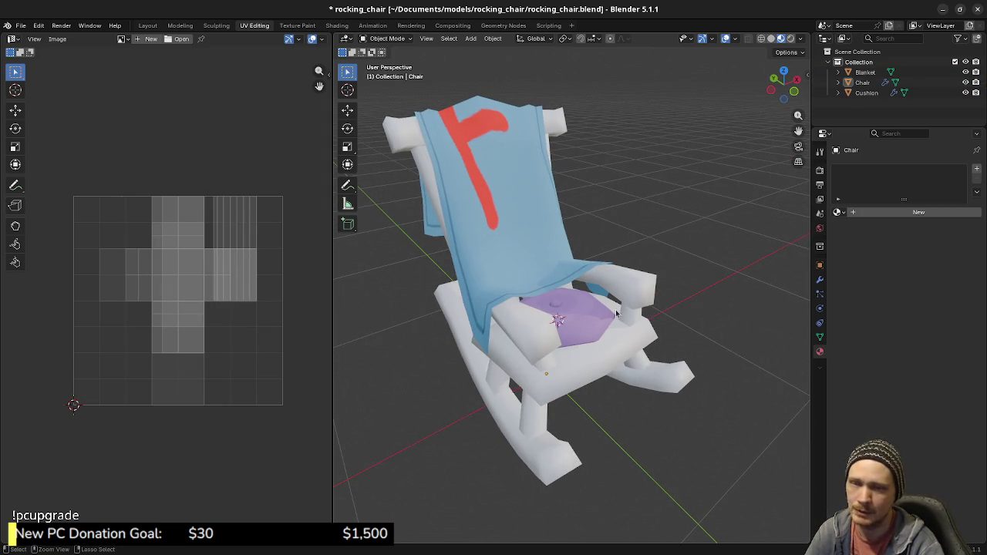
key("ctrl+s")
Snap the 3D cursor to the world origin, save again, and switch to Krita.
mouse_move(654, 327)
middle_mouse_down()
mouse_move(461, 288)
mouse_move(524, 306)
mouse_move(621, 280)
middle_mouse_up()
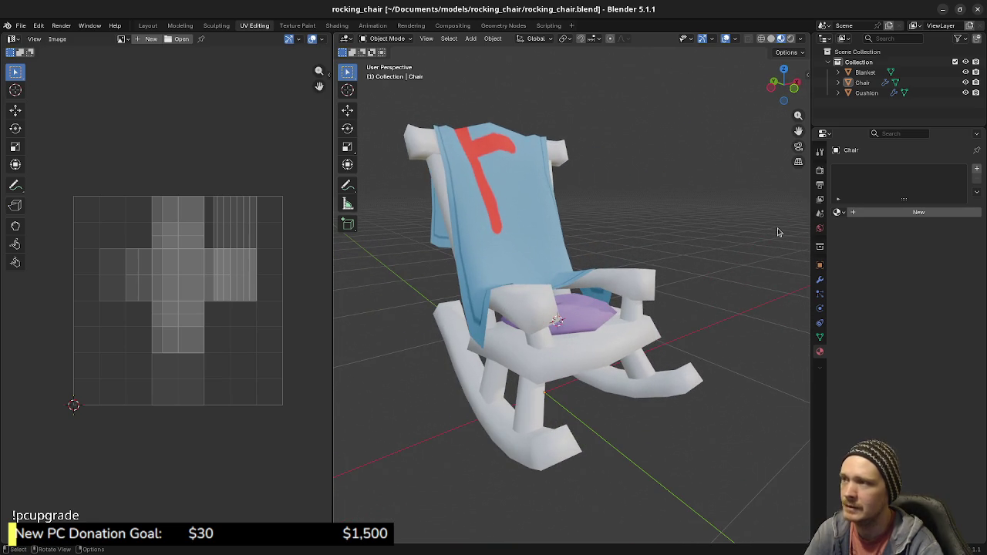
key("shift+s")
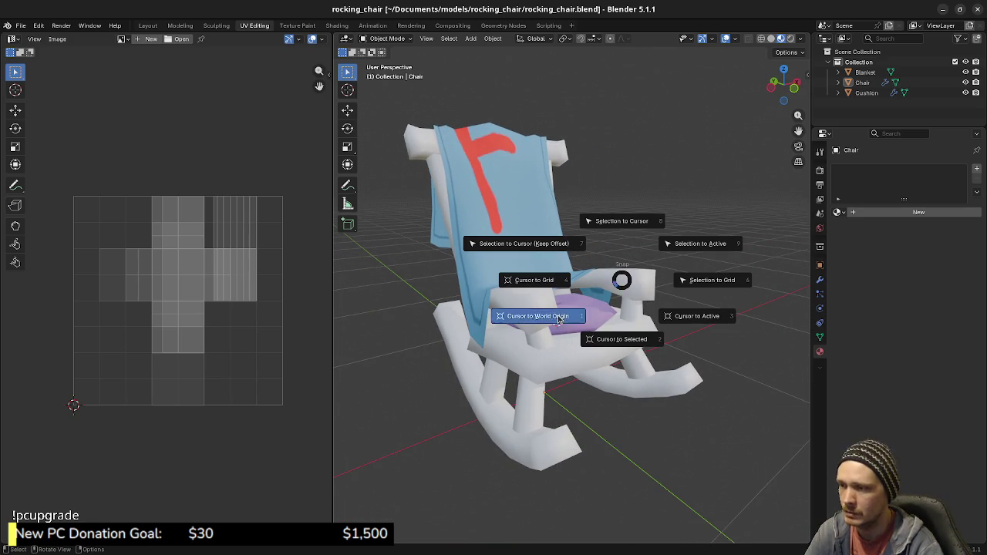
left_click(529, 314)
key("ctrl+s")
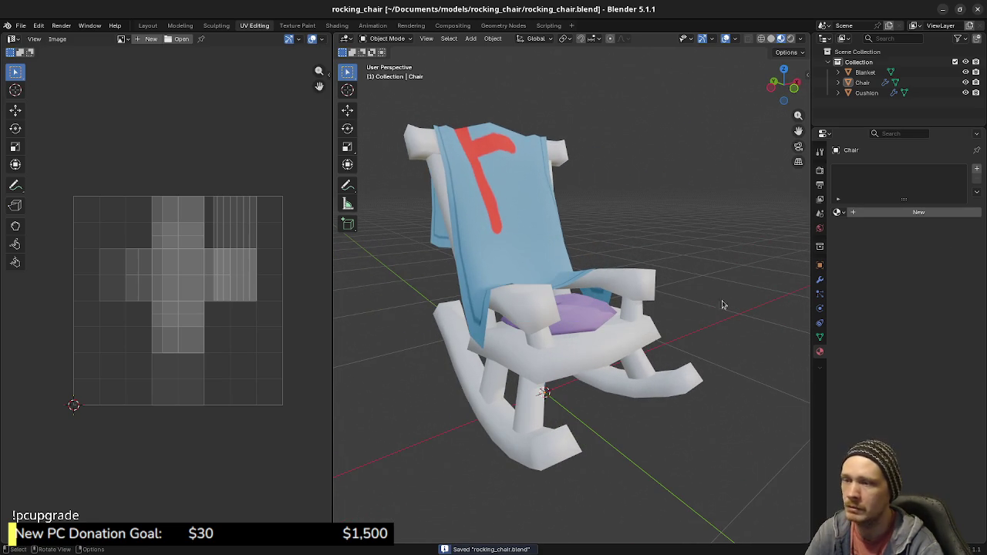
key("alt+Tab")
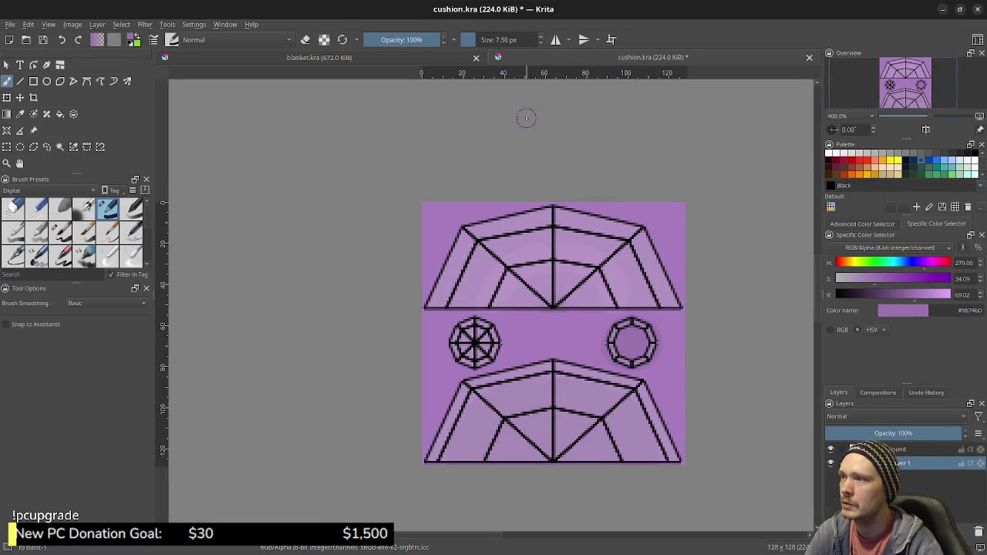
Bring the blanket.kra document tab to the front.
left_click(425, 60)
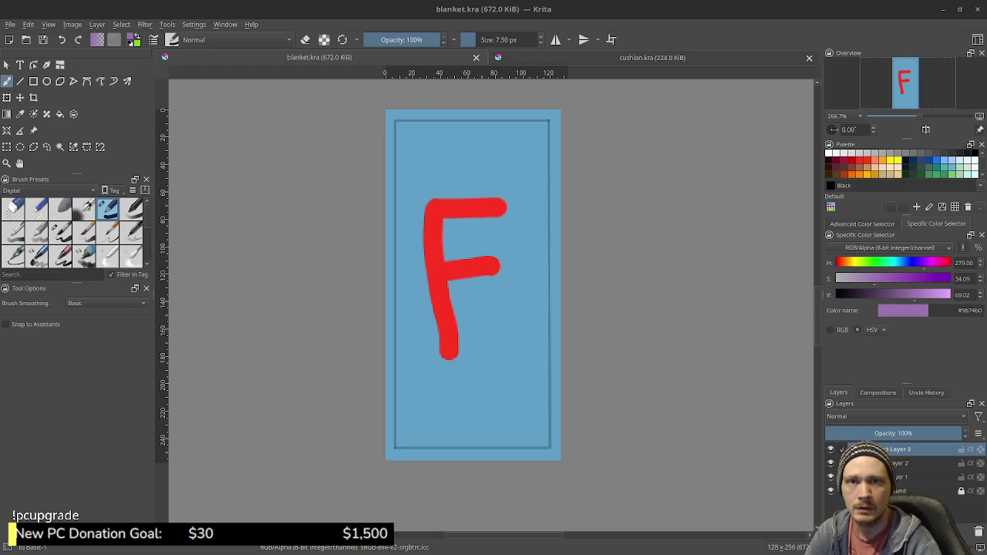
Switch from Krita to the browser showing the Twitch stream.
key("alt+Tab")
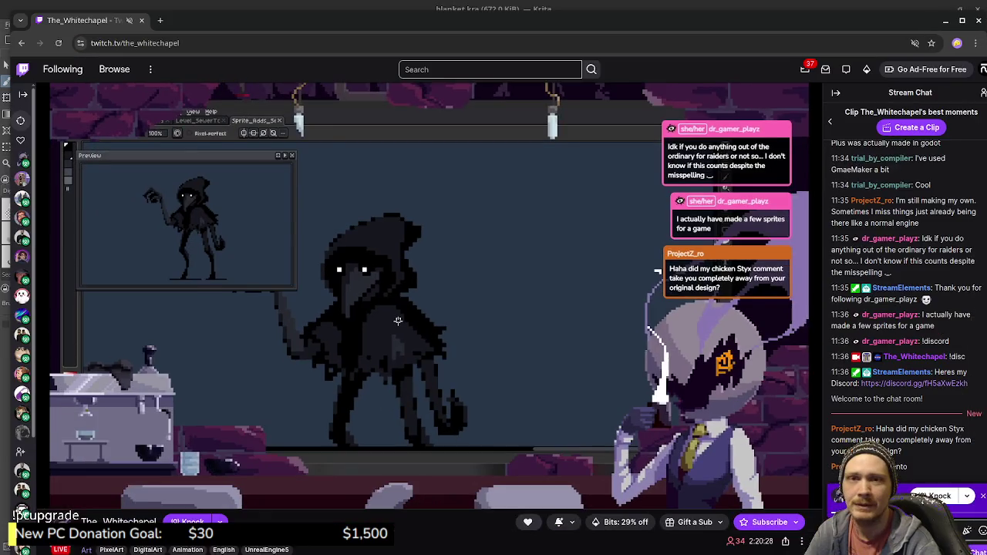
Switch from the browser back to Krita's blanket.kra canvas.
key("alt+Tab")
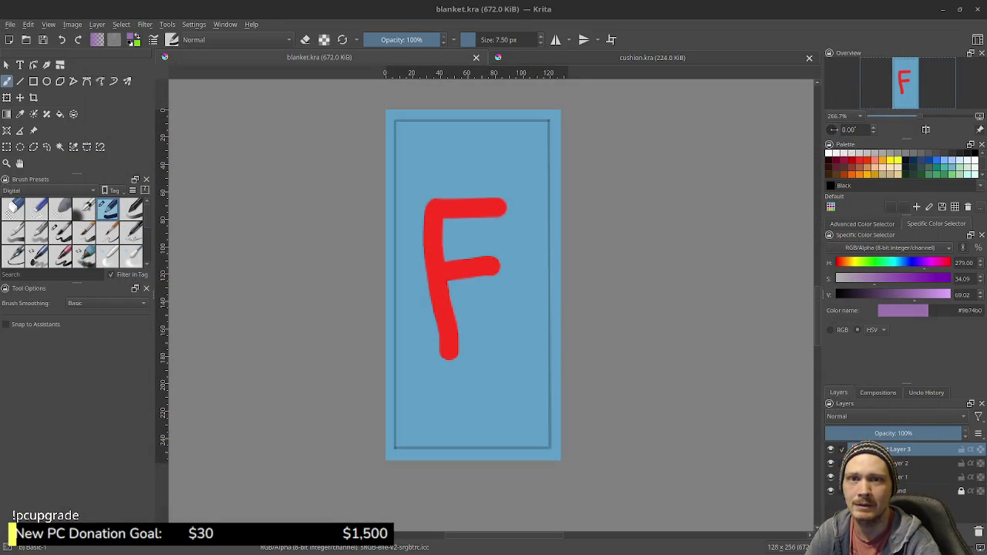